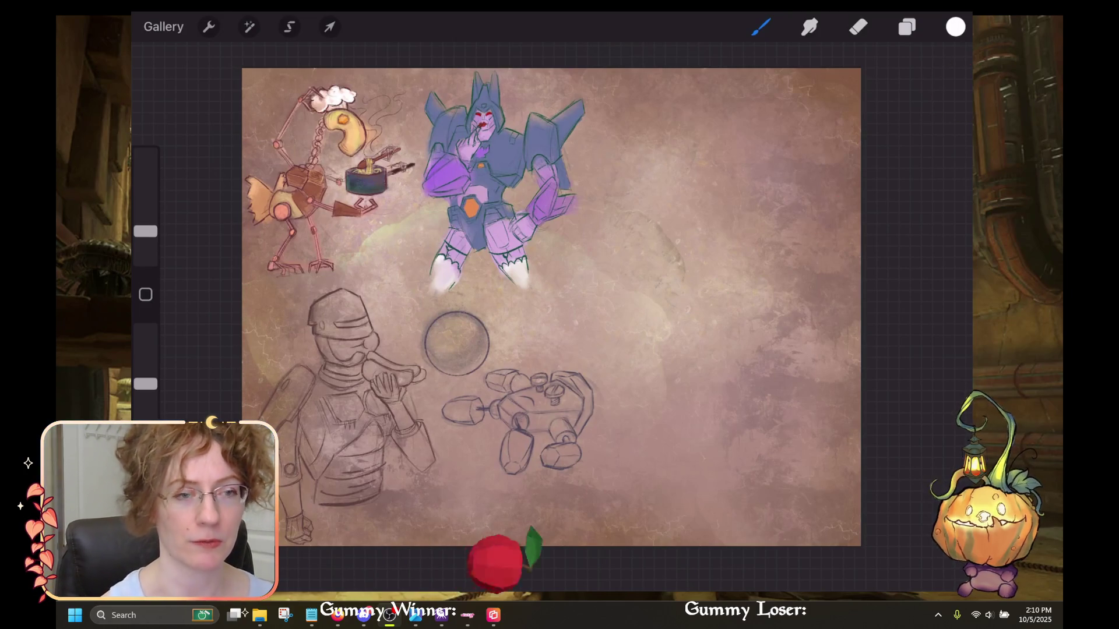
Shade the quadruped robot's torso, legs and joints with light grey-blue tones.
key(XF86AudioLowerVolume)
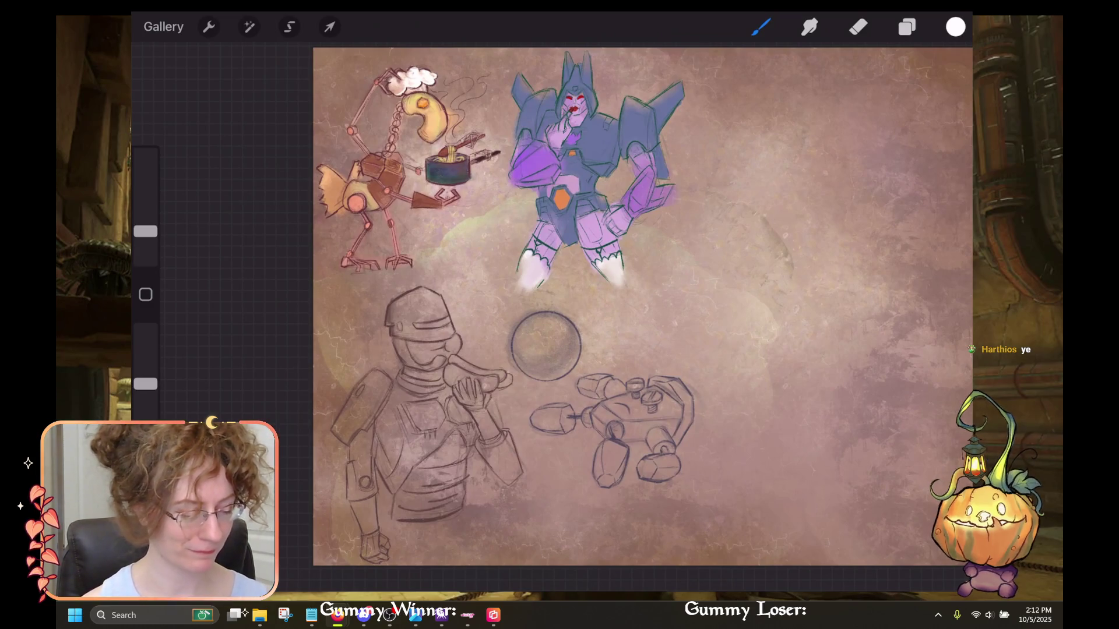
scroll(641, 303, up, 2)
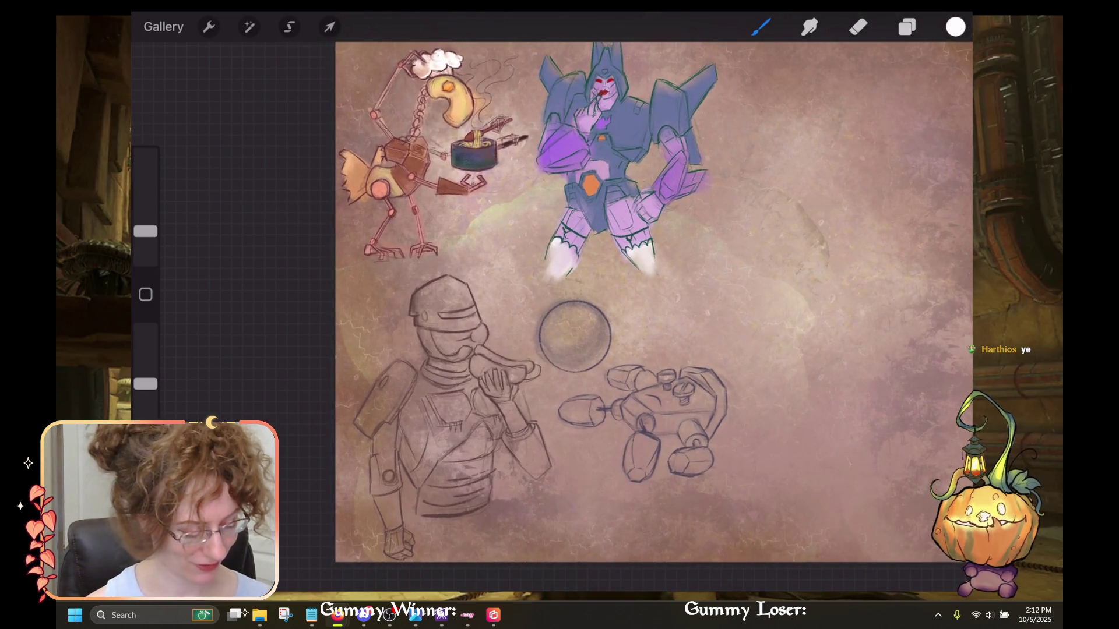
scroll(653, 303, up, 3)
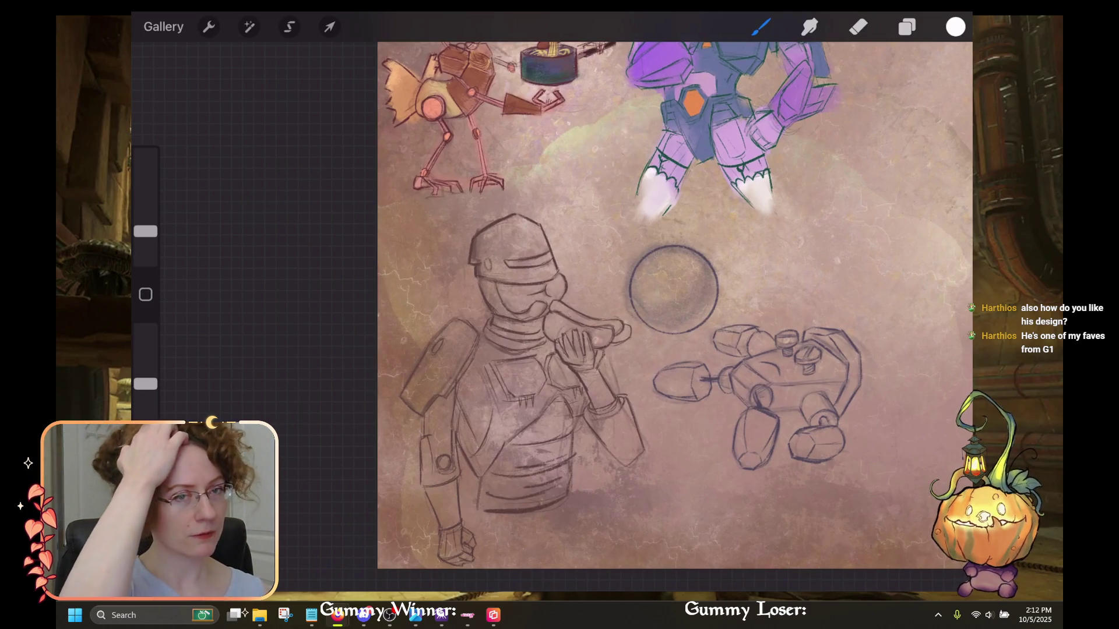
scroll(675, 315, up, 3)
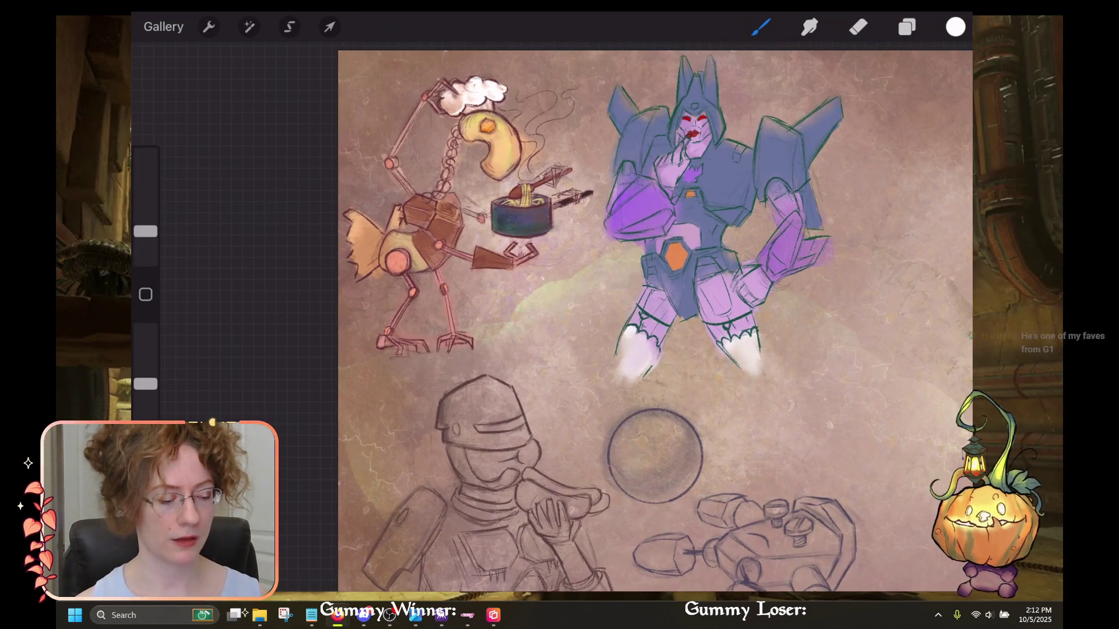
scroll(655, 320, down, 5)
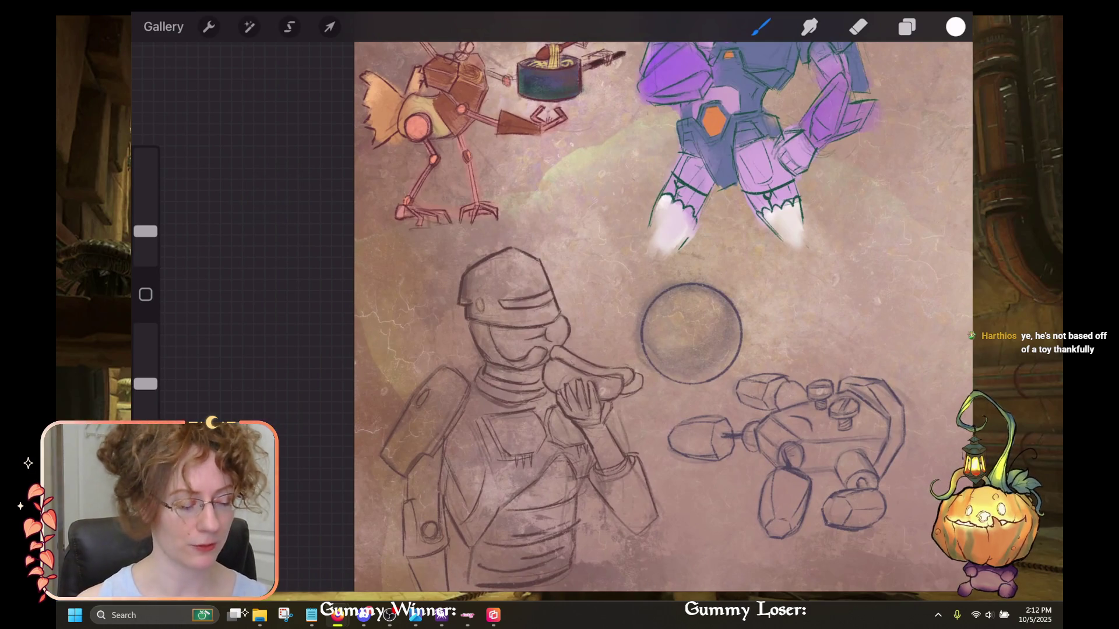
scroll(665, 315, down, 2)
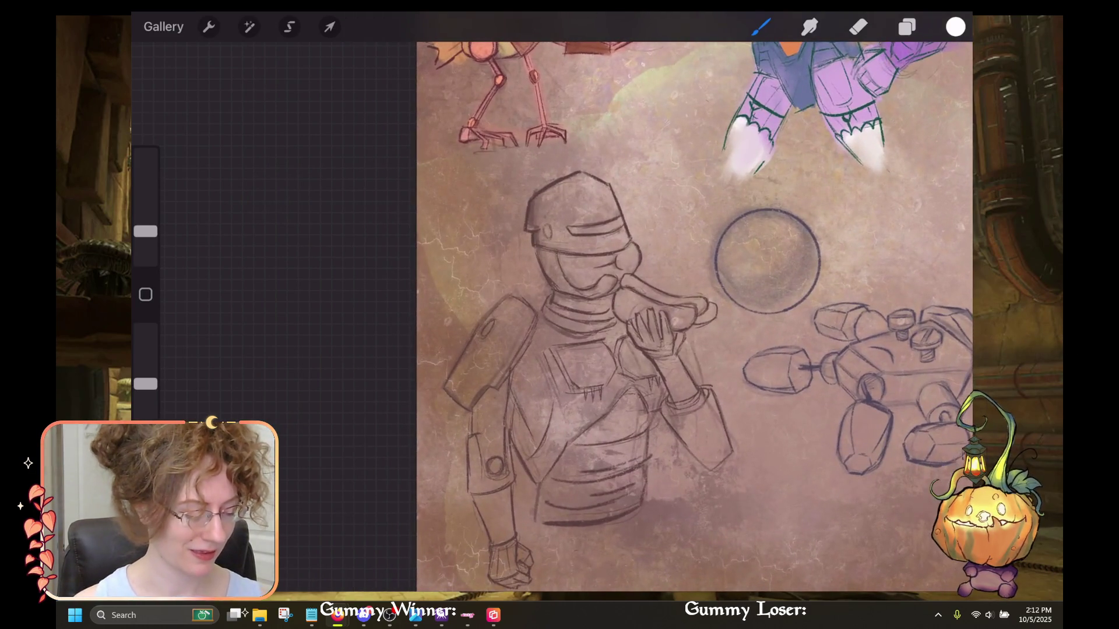
scroll(694, 315, right, 5)
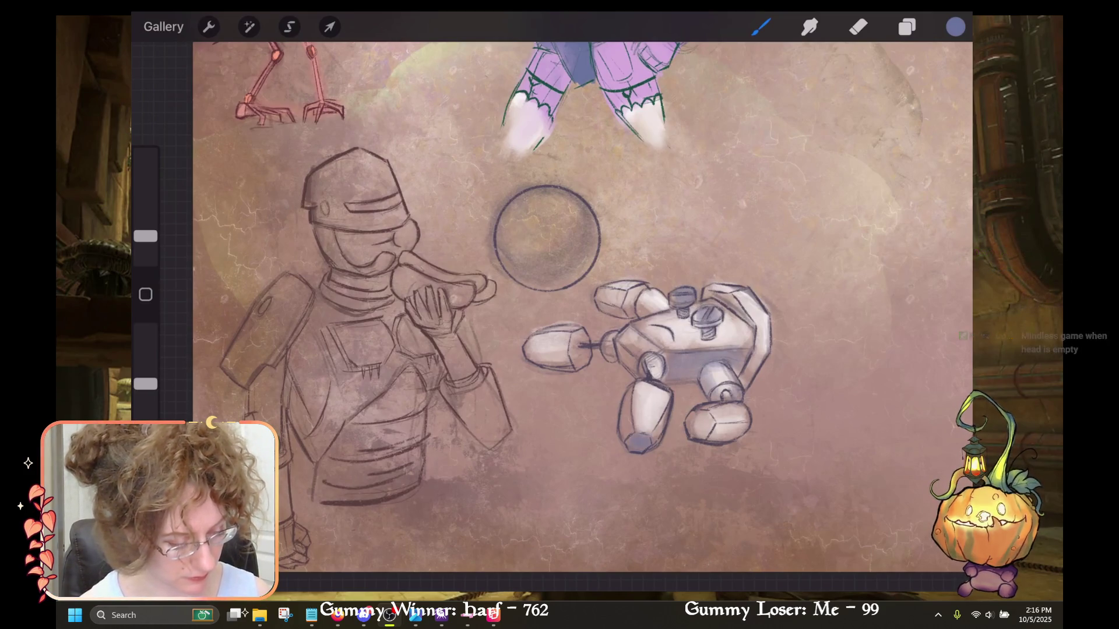
key(e)
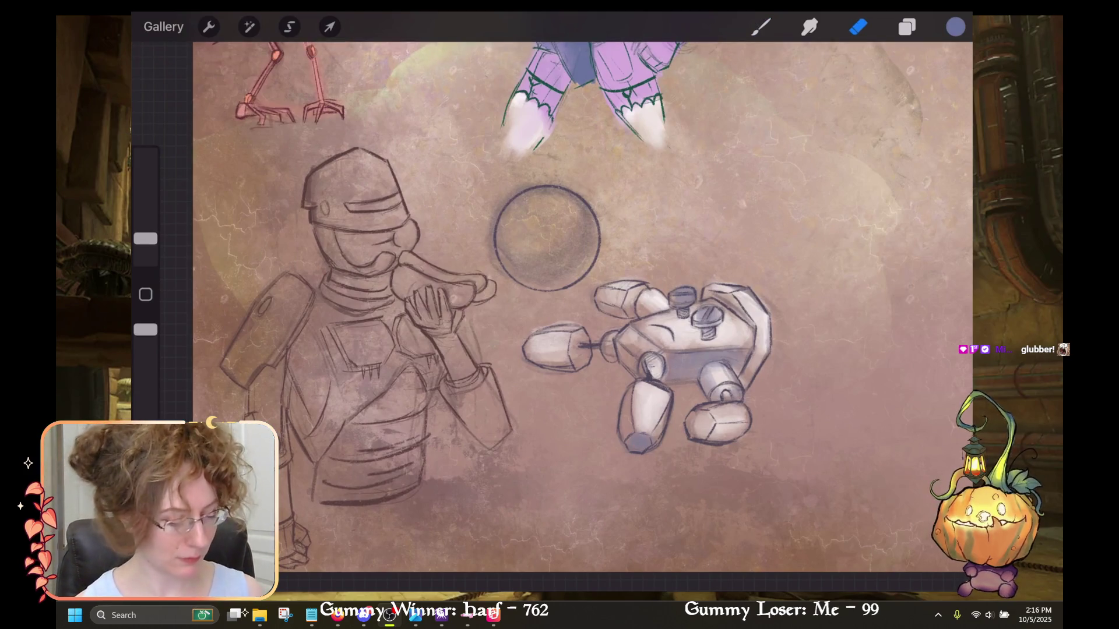
drag(146, 239, 145, 232)
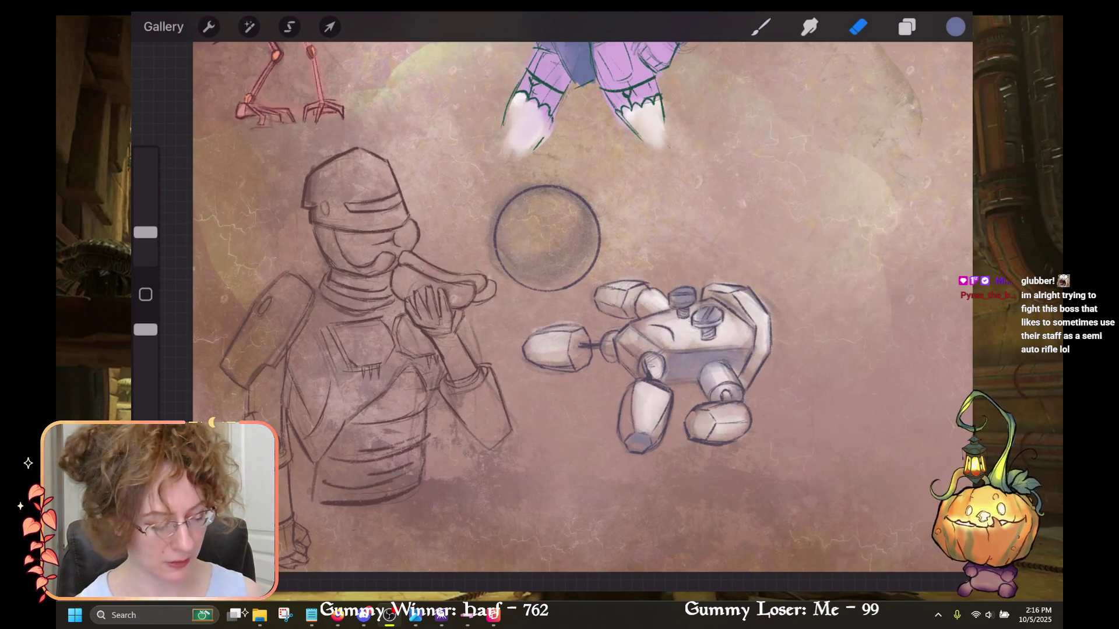
click(760, 27)
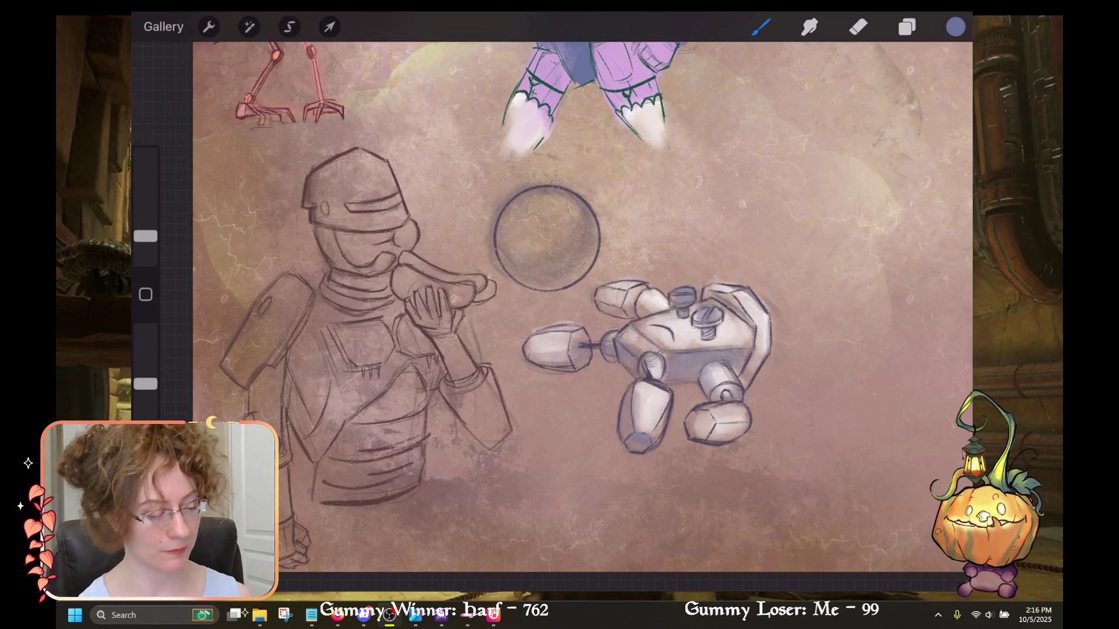
Shade a quadruped limb blue-grey and lower the brush size to about 6%.
drag(542, 349, 566, 360)
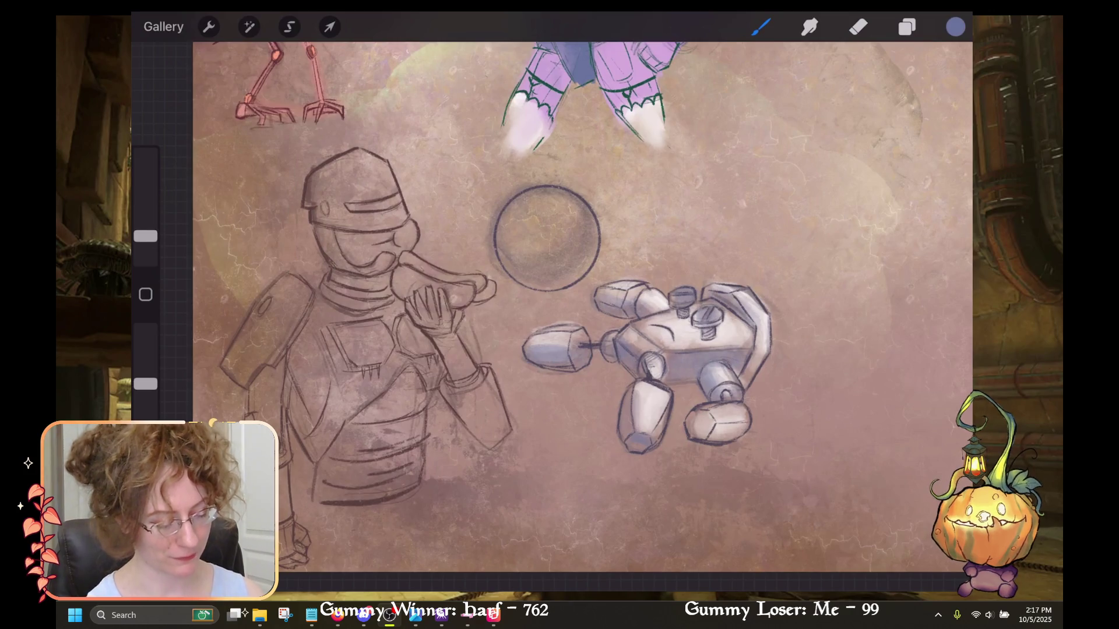
drag(145, 236, 146, 233)
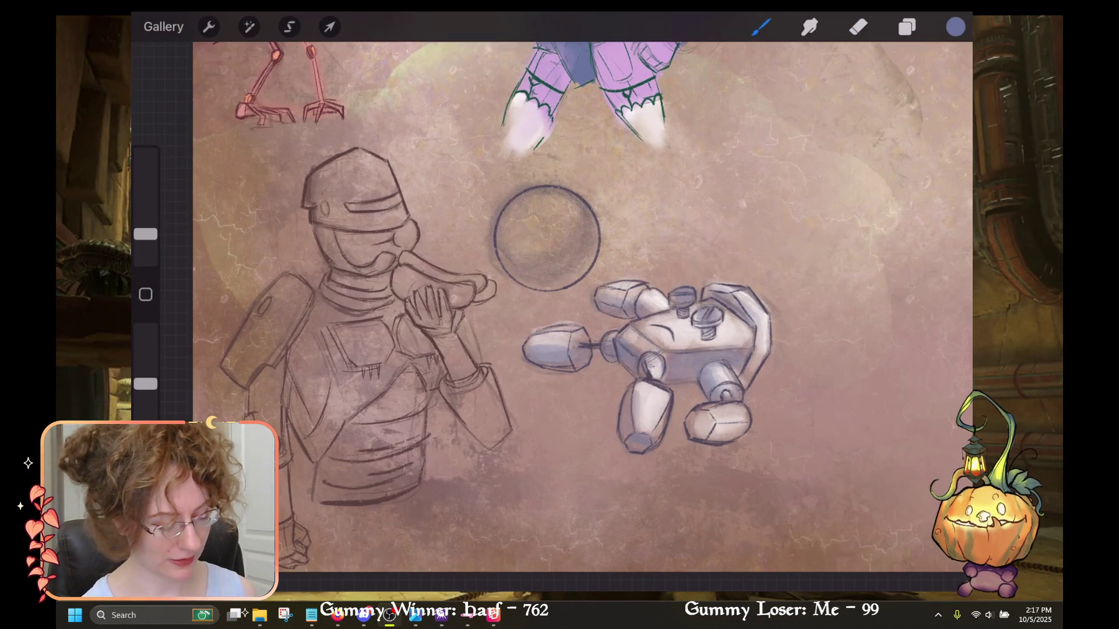
Undo stray strokes and erasures, enlarging the eraser to about 9%, then return to the brush.
key(ctrl+z)
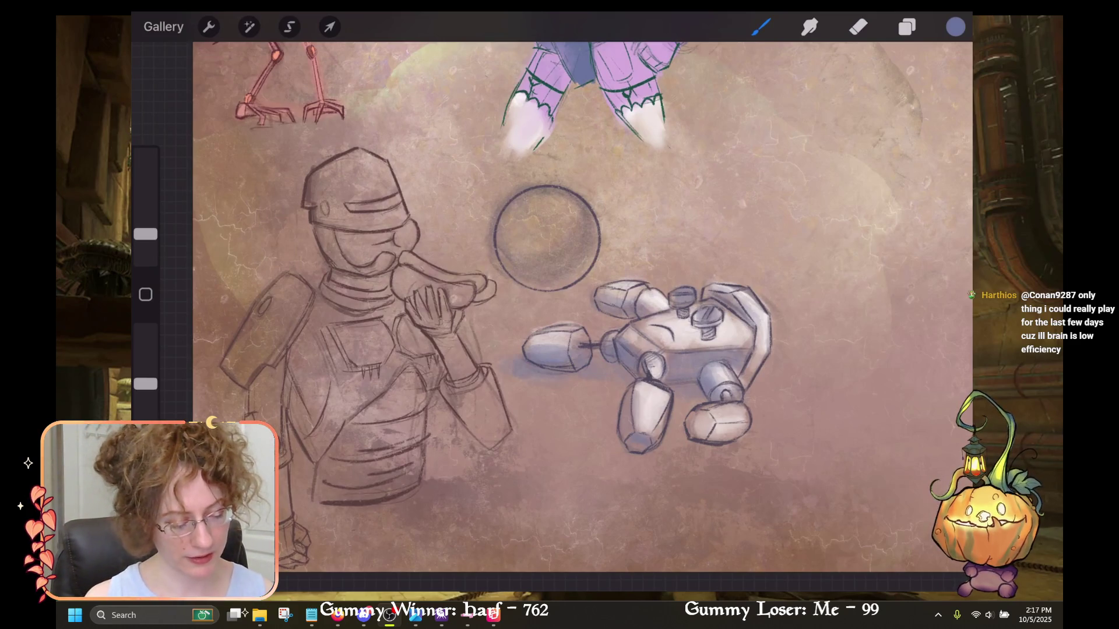
key(e)
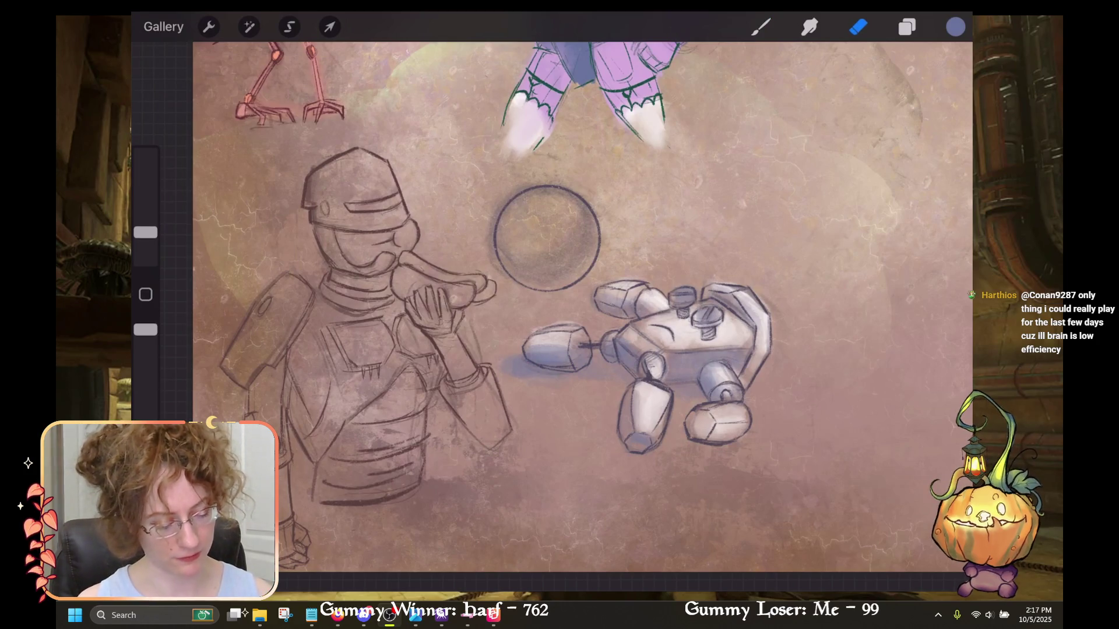
drag(146, 233, 146, 213)
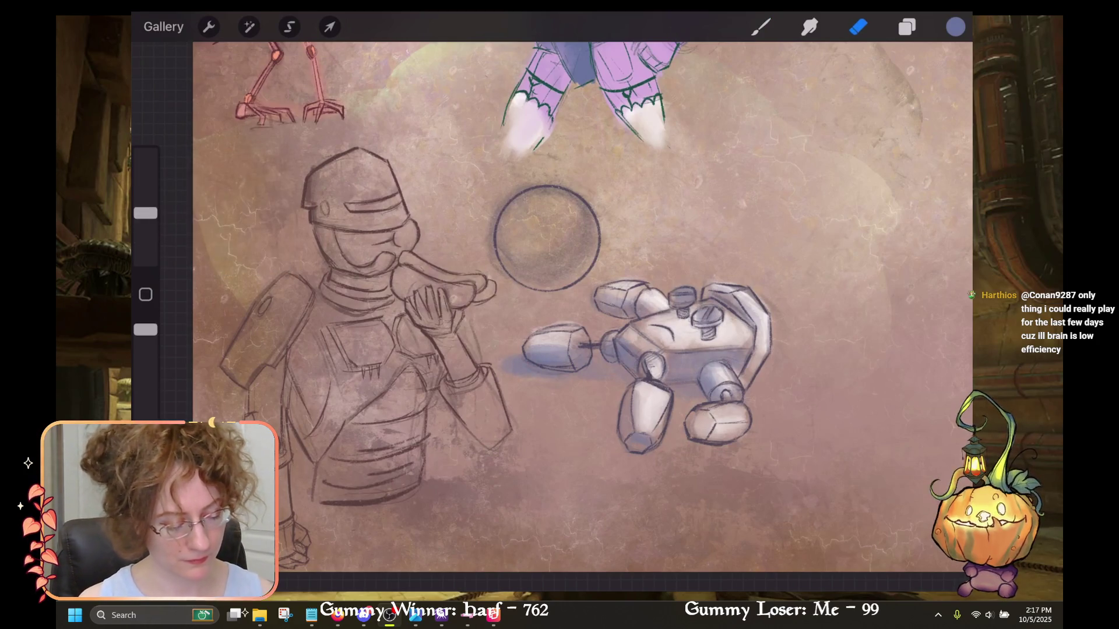
key(ctrl+z)
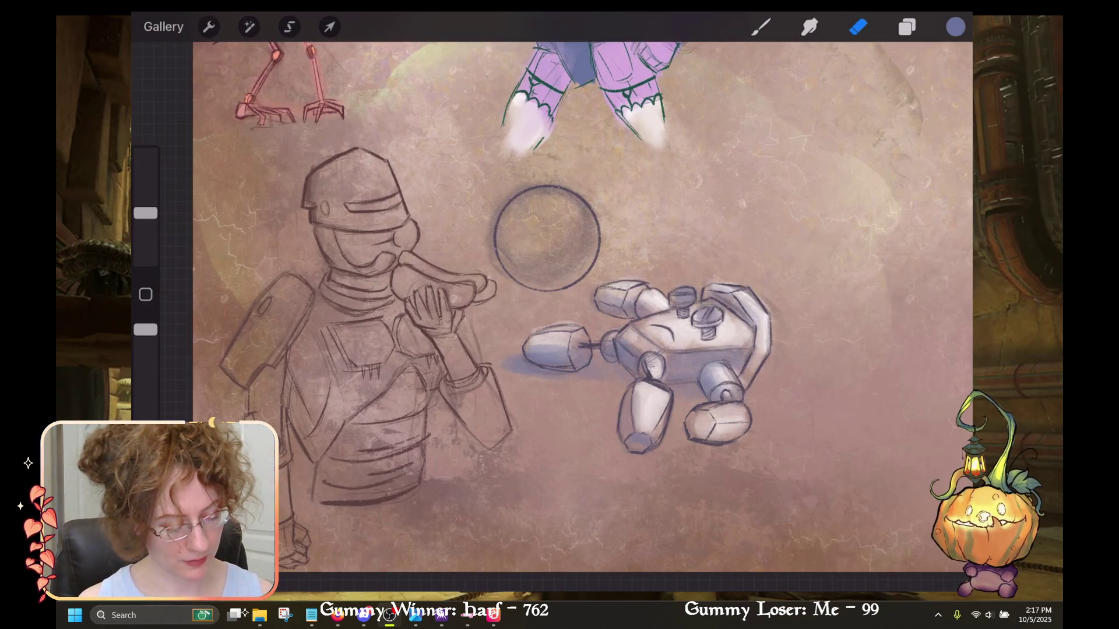
key(b)
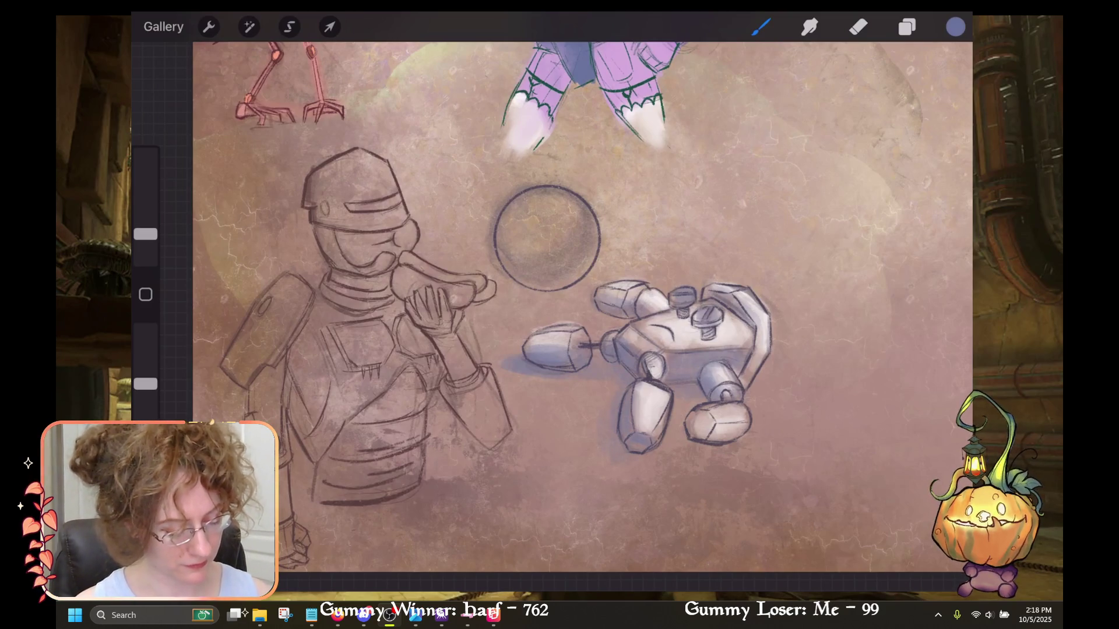
key(ctrl+z)
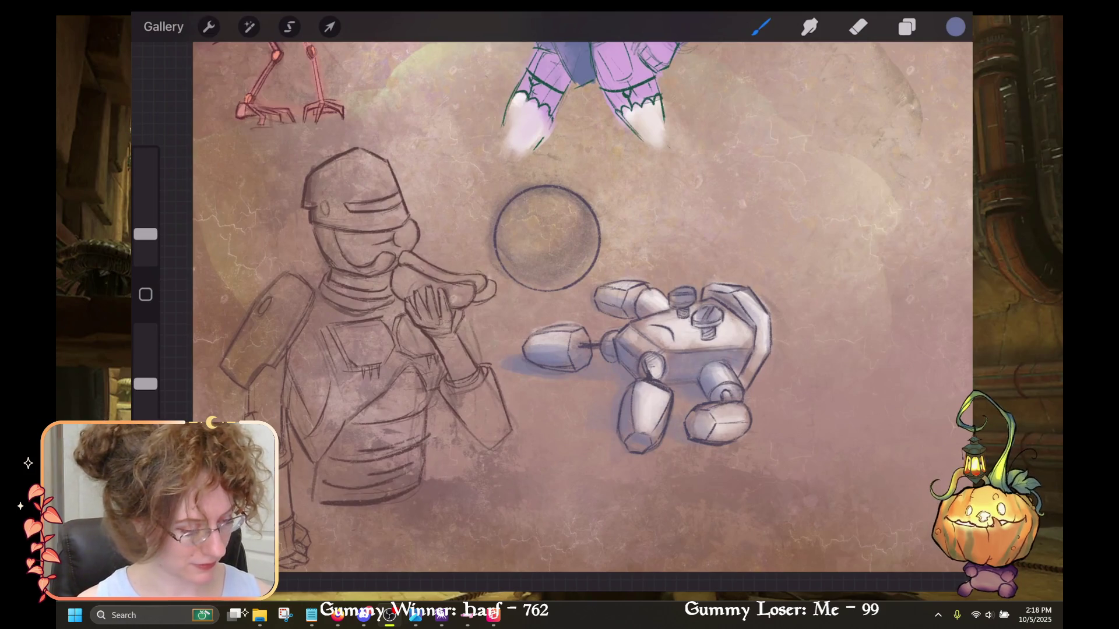
Choose yellow from the Reds palette and switch the colour panel to Classic view.
key(c)
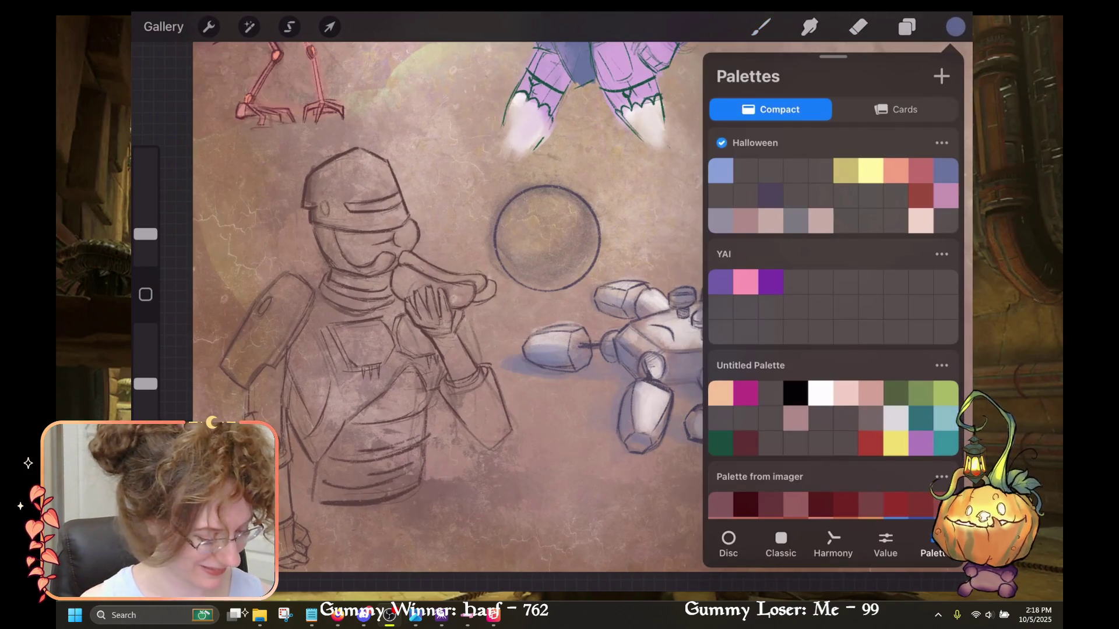
click(820, 394)
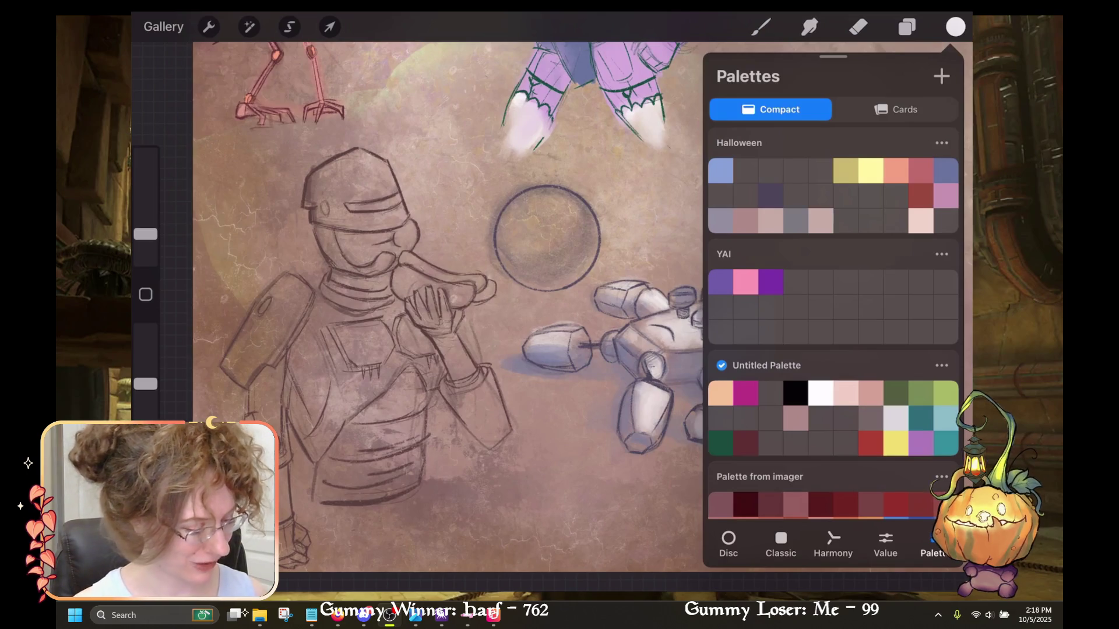
scroll(833, 292, down, 2)
click(871, 318)
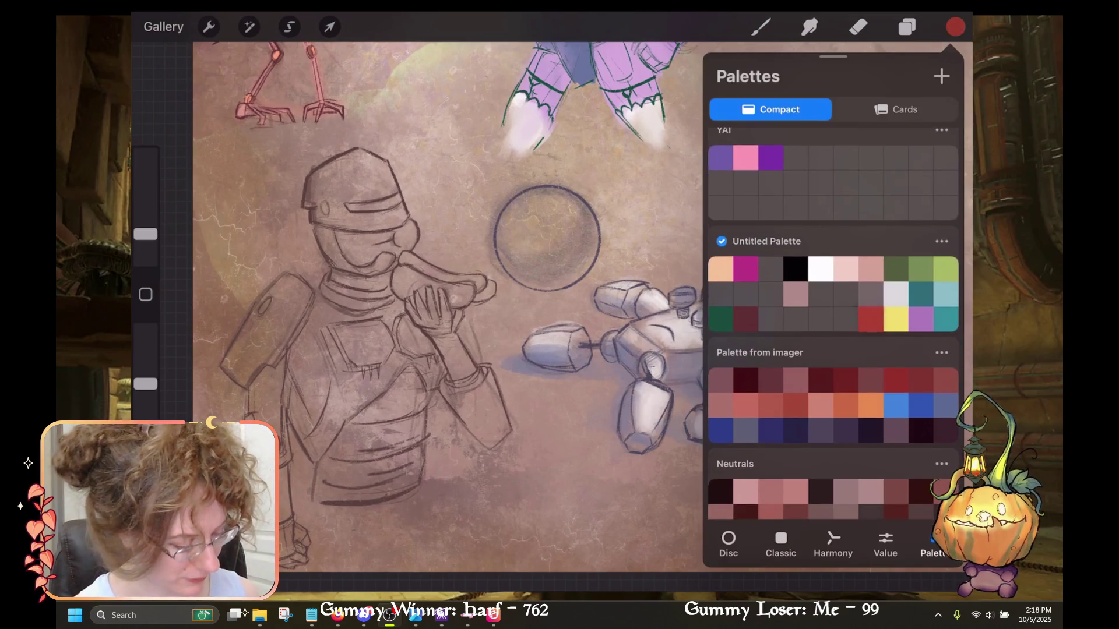
scroll(834, 324, up, 3)
scroll(833, 323, down, 8)
click(721, 444)
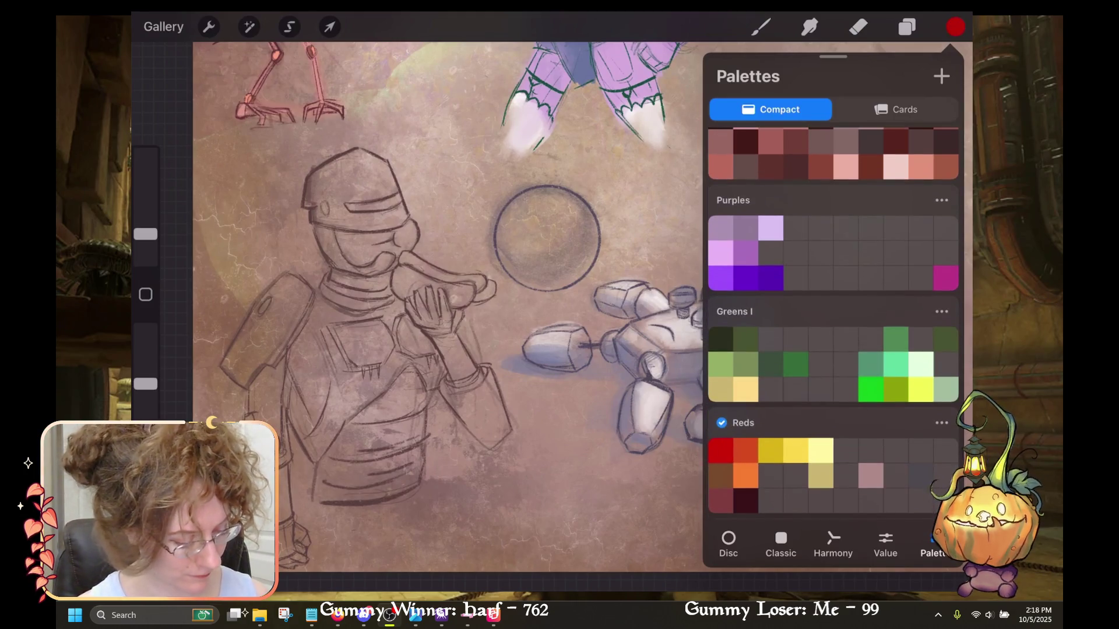
click(796, 451)
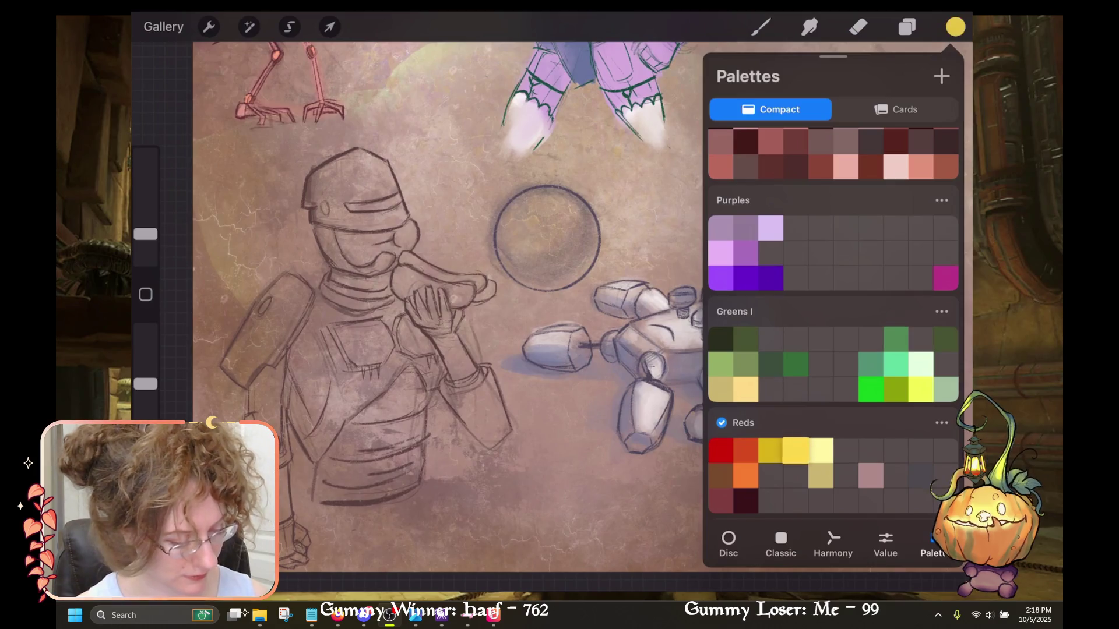
click(781, 541)
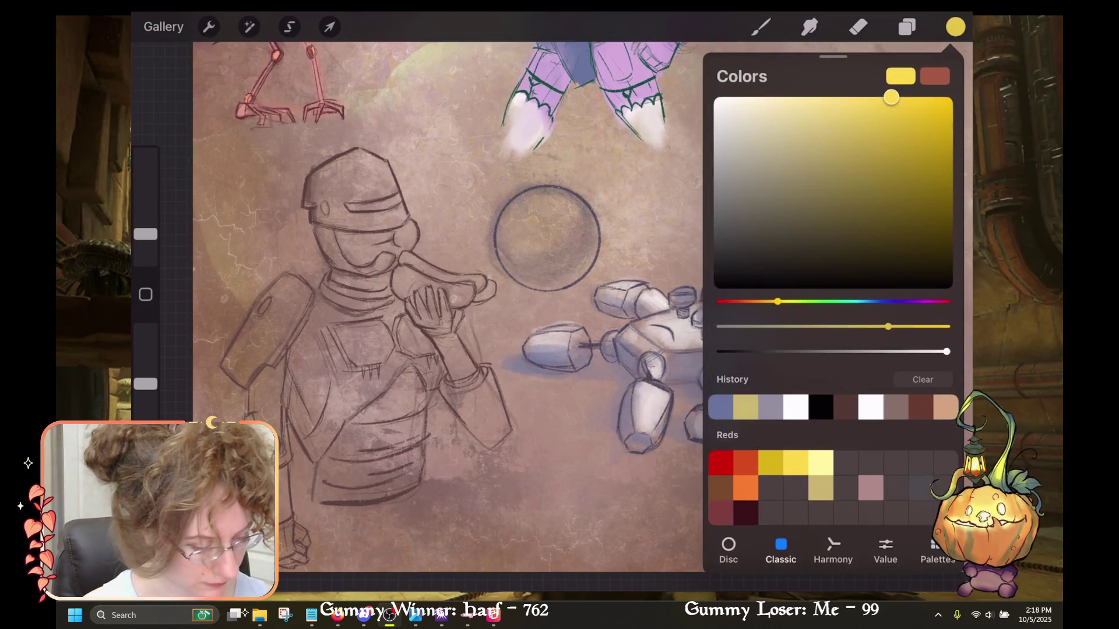
click(760, 27)
Fill the inside of the circle with soft yellow, then select Layer 2.
mouse_move(577, 257)
mouse_down()
mouse_move(554, 216)
mouse_move(536, 262)
mouse_up()
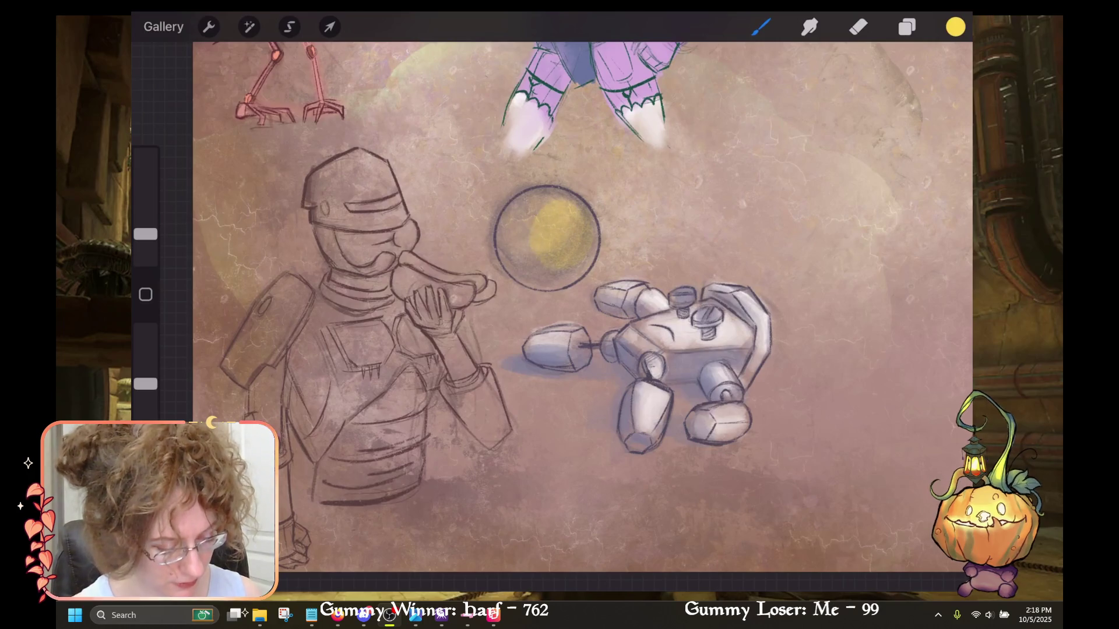
drag(571, 201, 519, 257)
drag(510, 210, 504, 254)
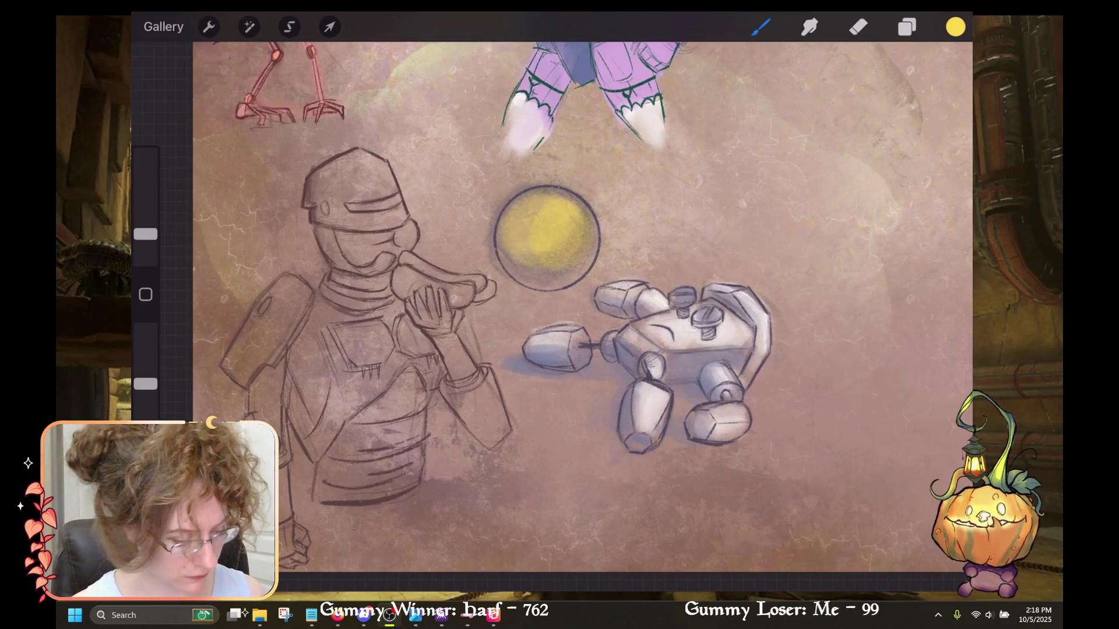
click(907, 26)
click(798, 121)
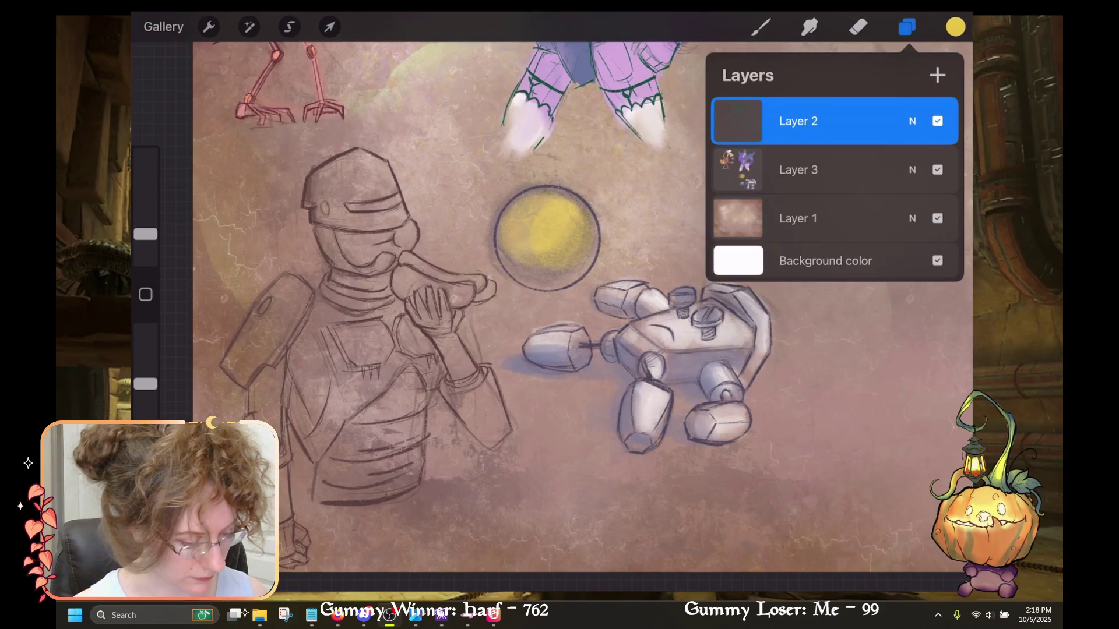
Erase a small patch near the ball's bottom, enlarge the brush, and return to painting on Layer 3.
click(858, 27)
mouse_move(548, 247)
mouse_down()
mouse_move(571, 265)
mouse_move(588, 225)
mouse_move(574, 198)
mouse_up()
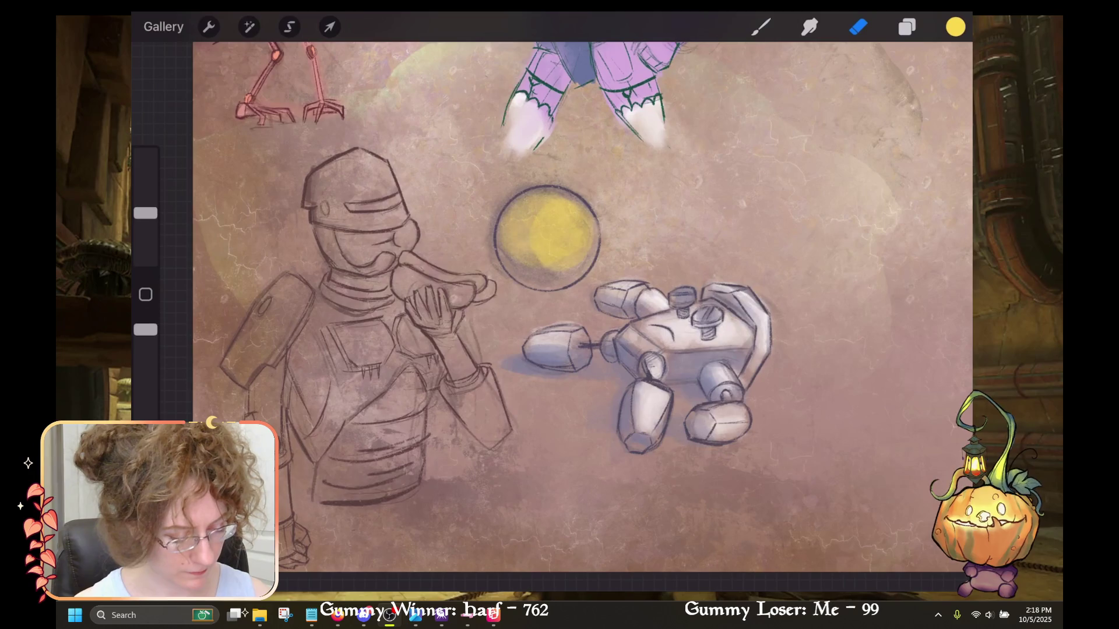
drag(145, 213, 146, 198)
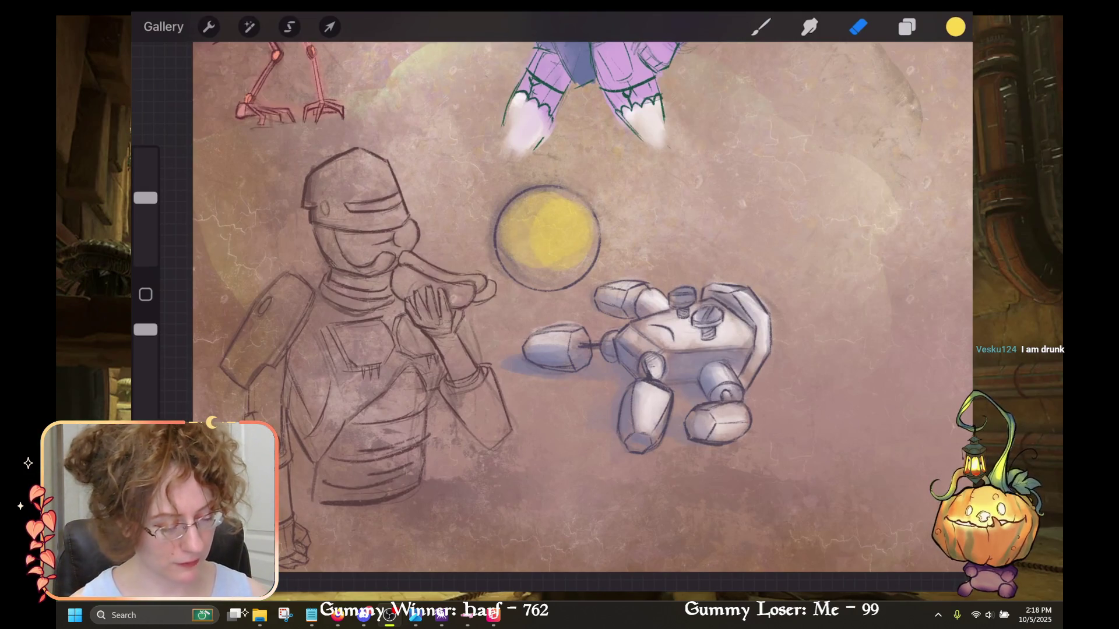
click(906, 27)
click(798, 170)
click(761, 27)
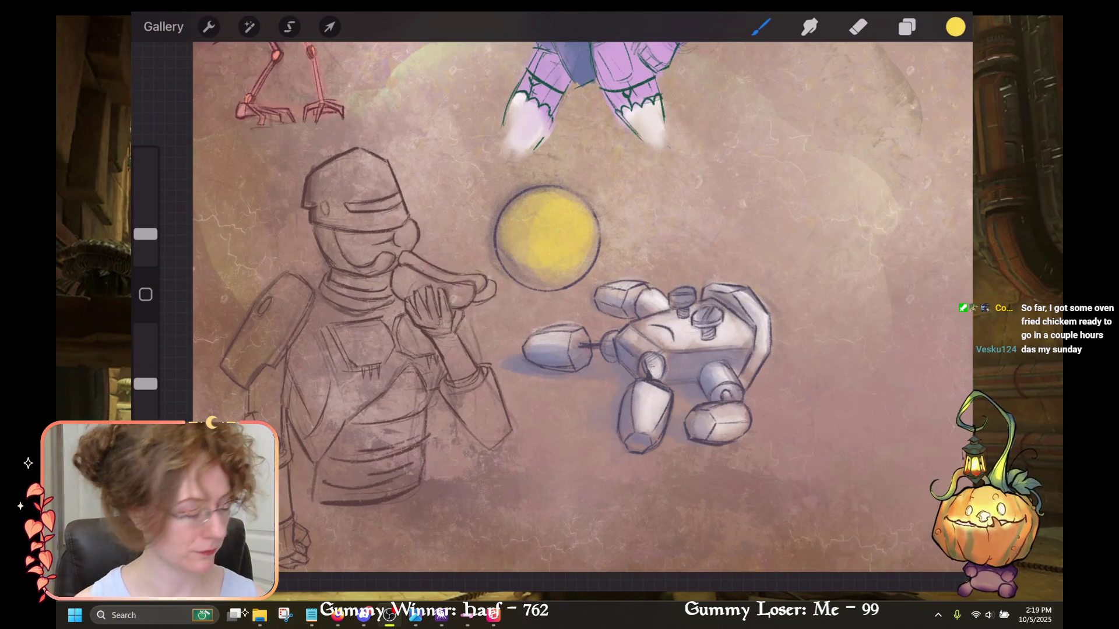
Make the bright red swatch from the Reds palette the active brush colour.
click(956, 27)
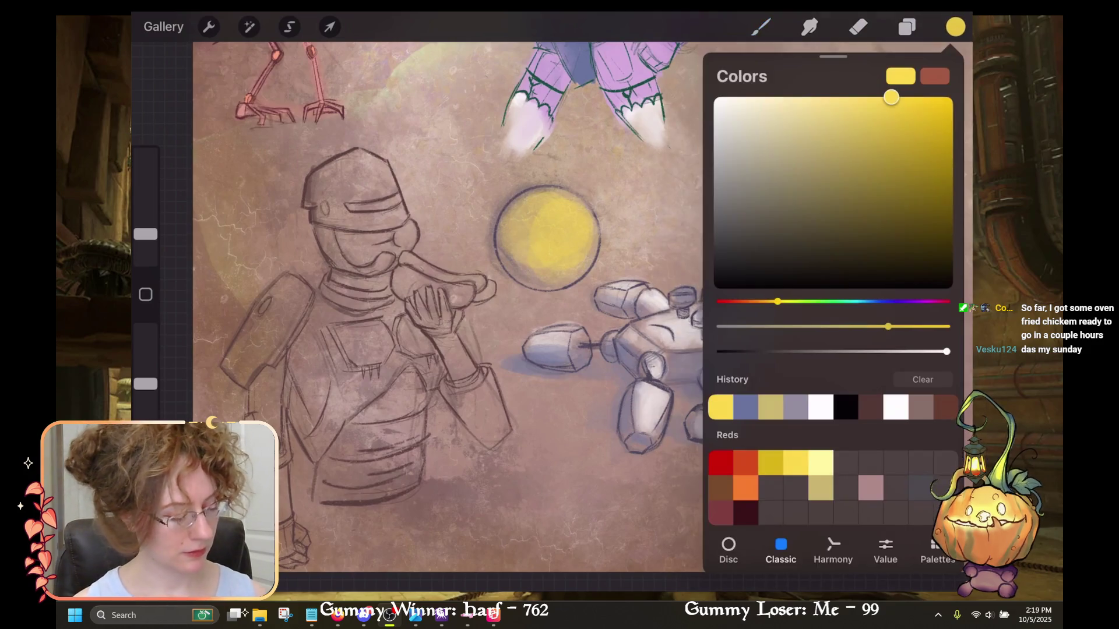
click(721, 462)
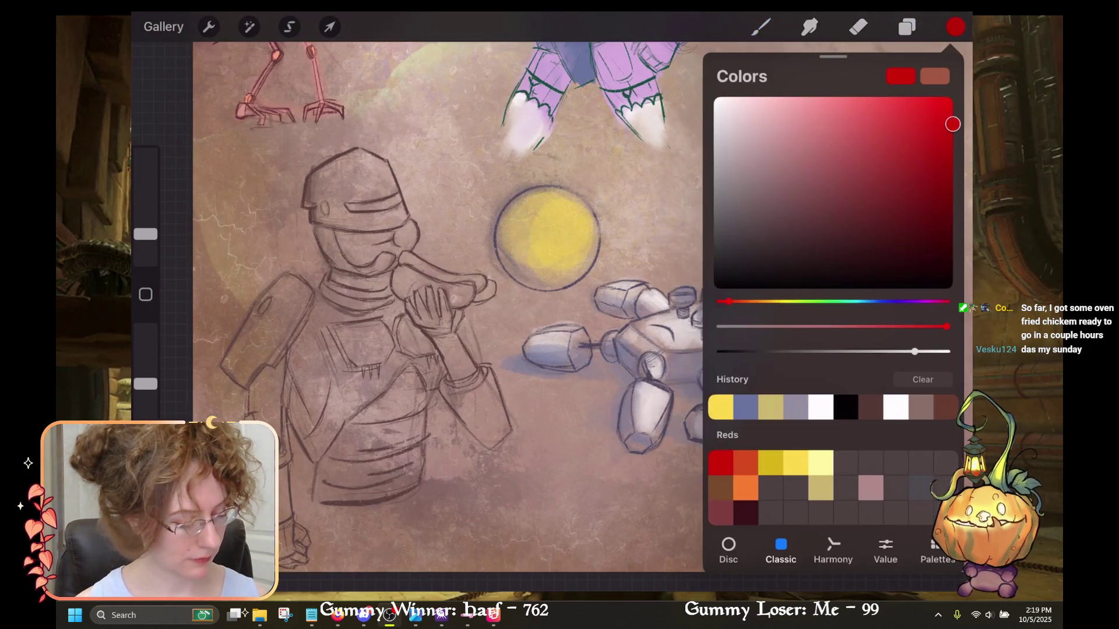
click(956, 27)
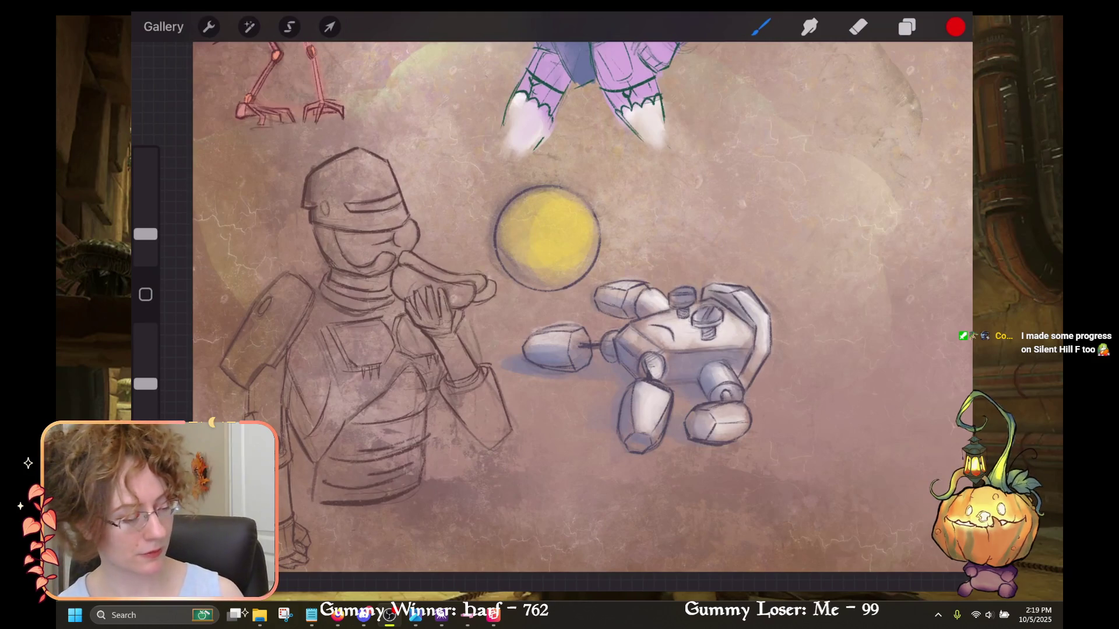
click(760, 27)
Select the Fluffy Line brush from the Zig Zig brush set.
scroll(667, 327, up, 2)
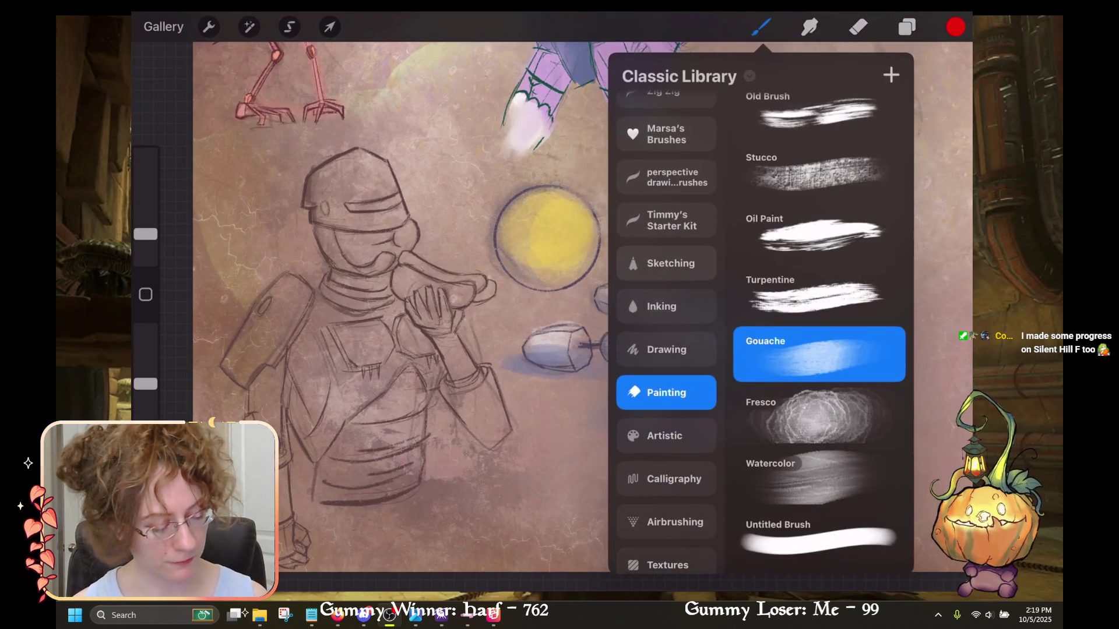
scroll(666, 332, up, 5)
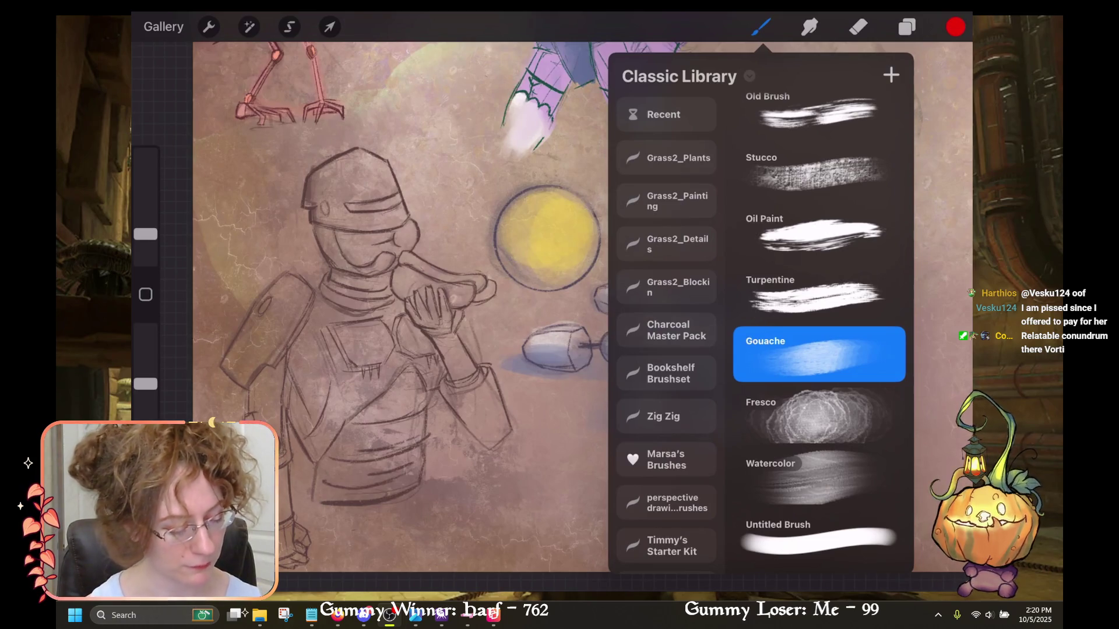
scroll(666, 332, down, 5)
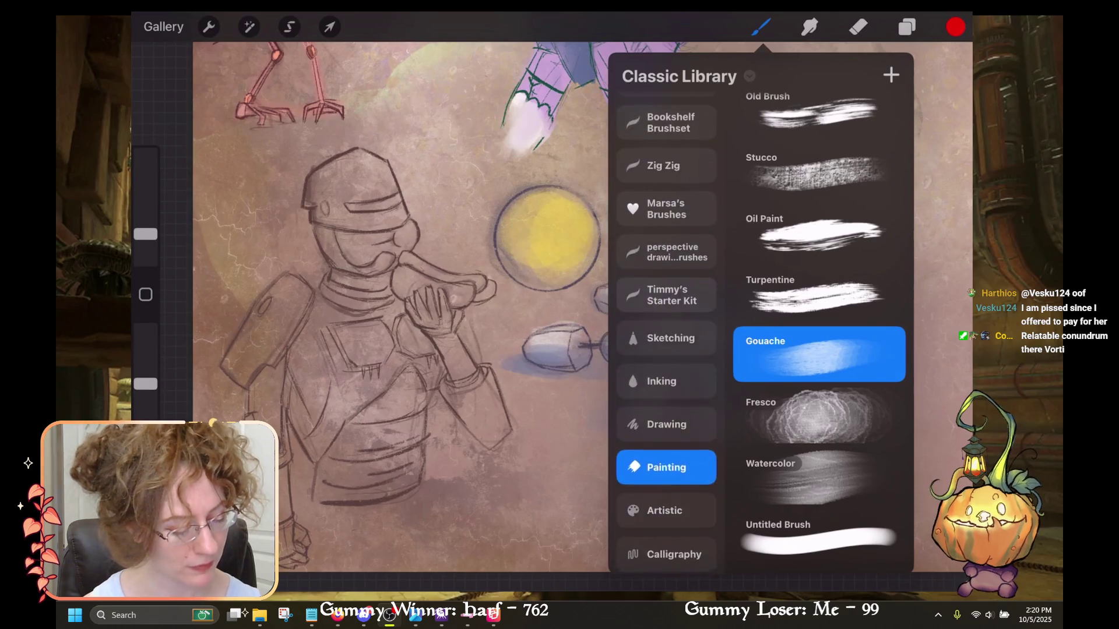
scroll(666, 332, up, 5)
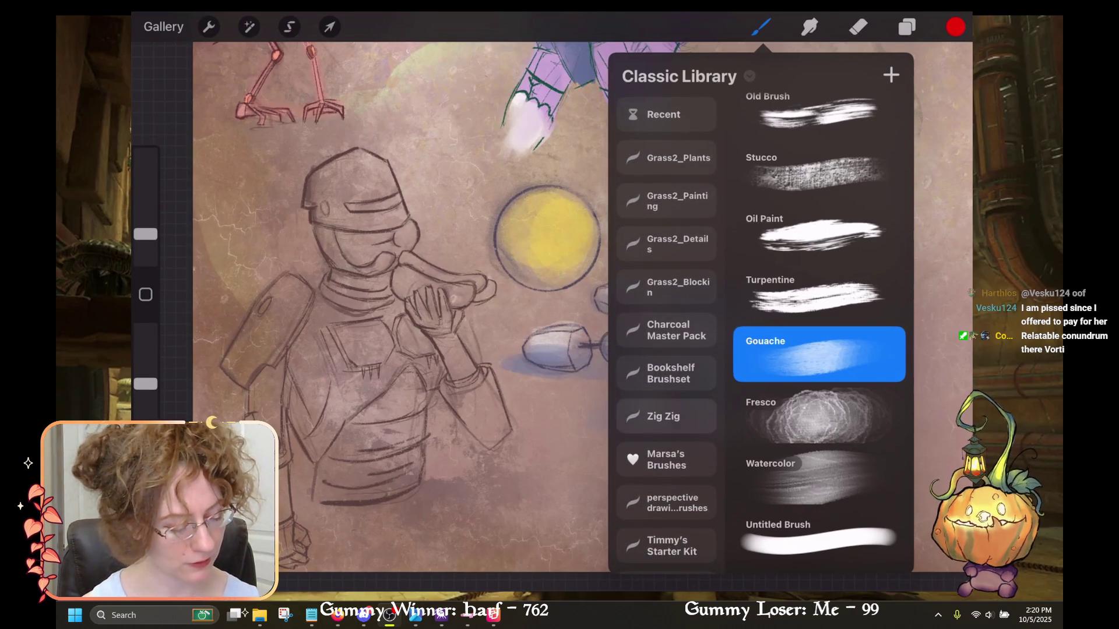
scroll(666, 338, down, 2)
click(666, 377)
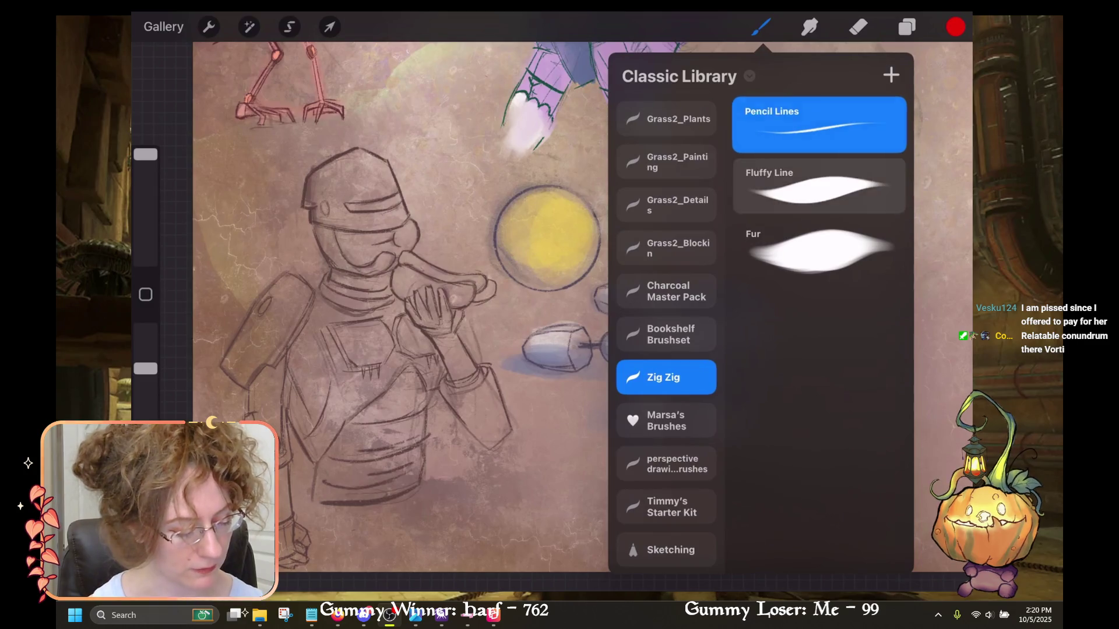
click(819, 185)
click(955, 26)
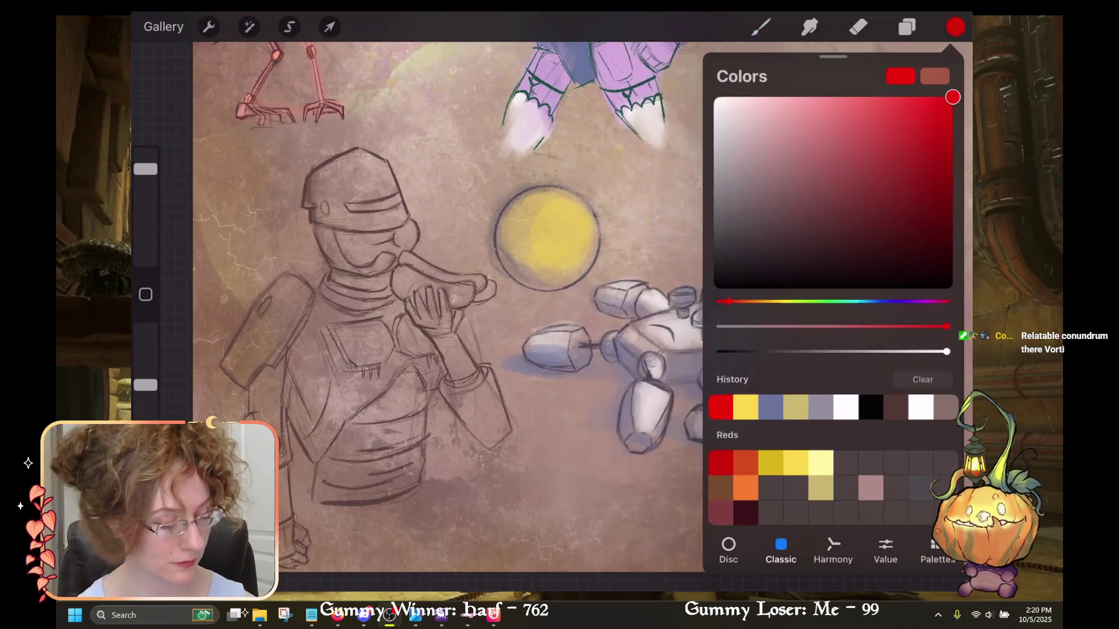
click(906, 27)
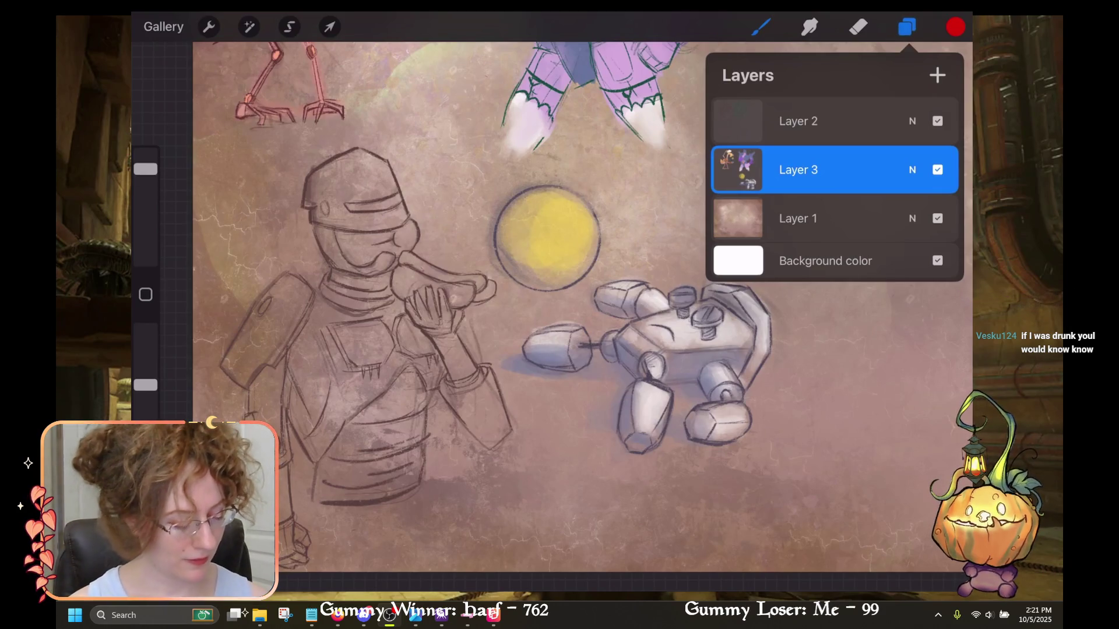
click(907, 27)
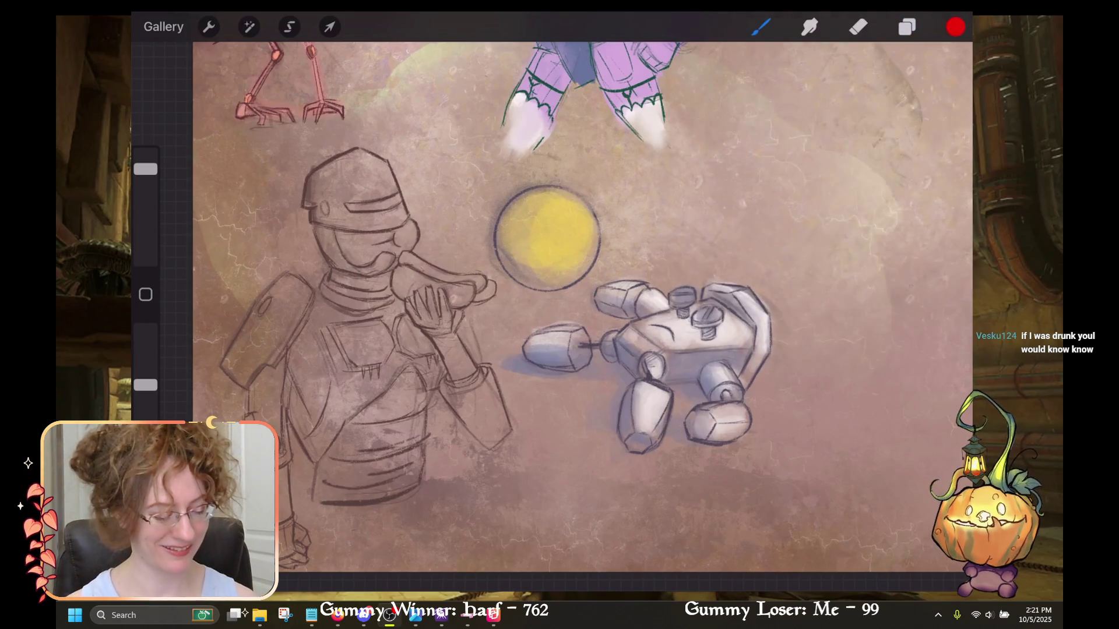
scroll(553, 316, up, 3)
key(ctrl+z)
scroll(552, 315, down, 2)
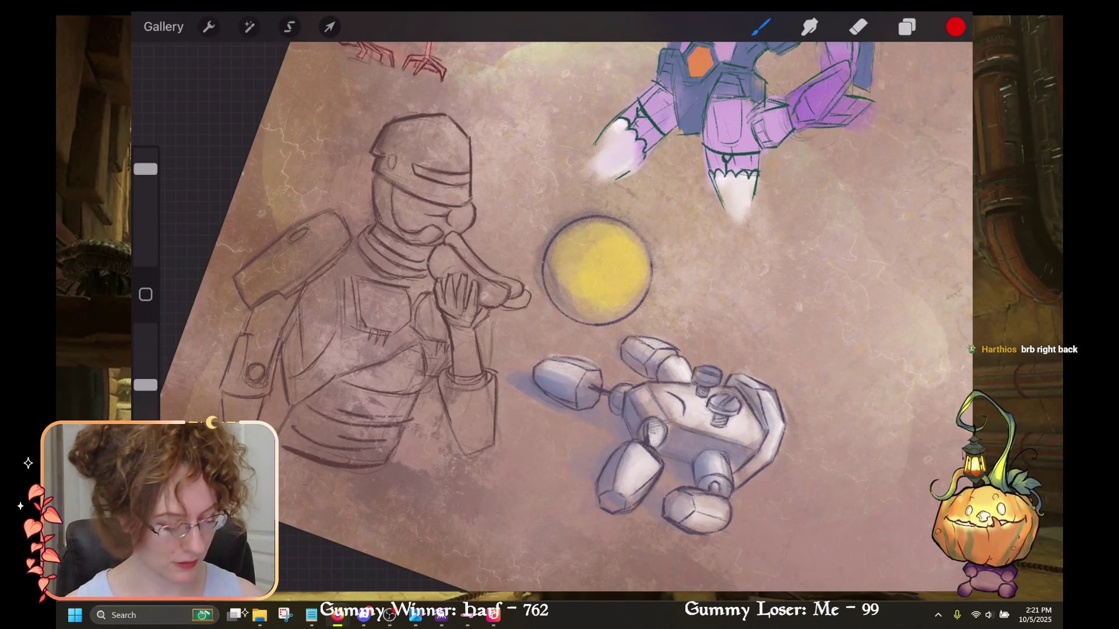
Pick a Charcoal Master Pack brush, start a red mark atop the ball, and adjust the red shade.
click(761, 26)
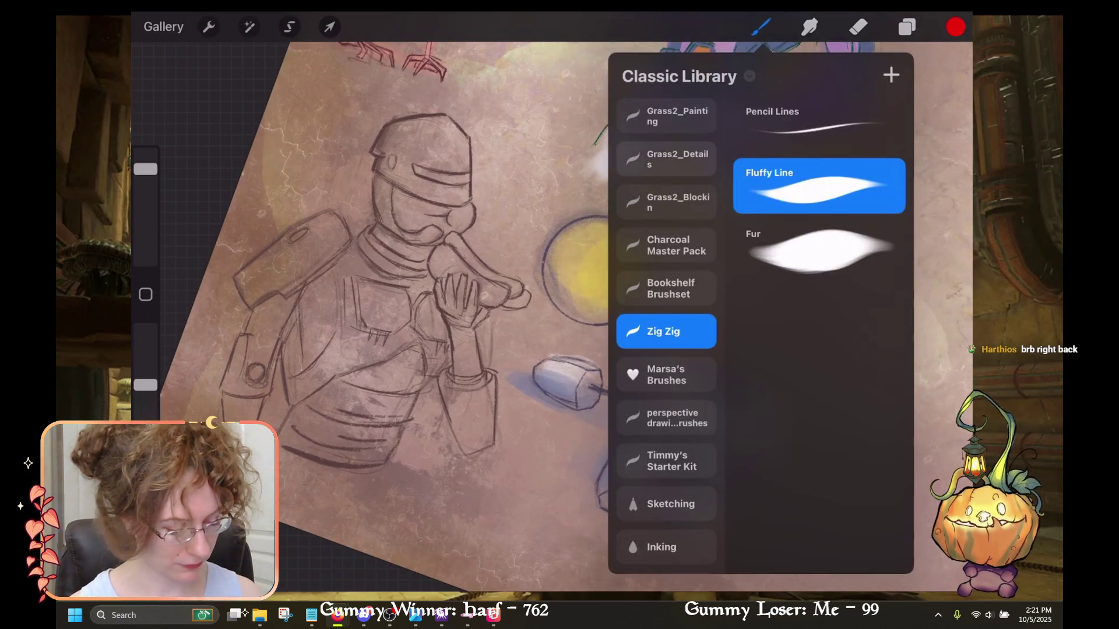
scroll(666, 349, up, 2)
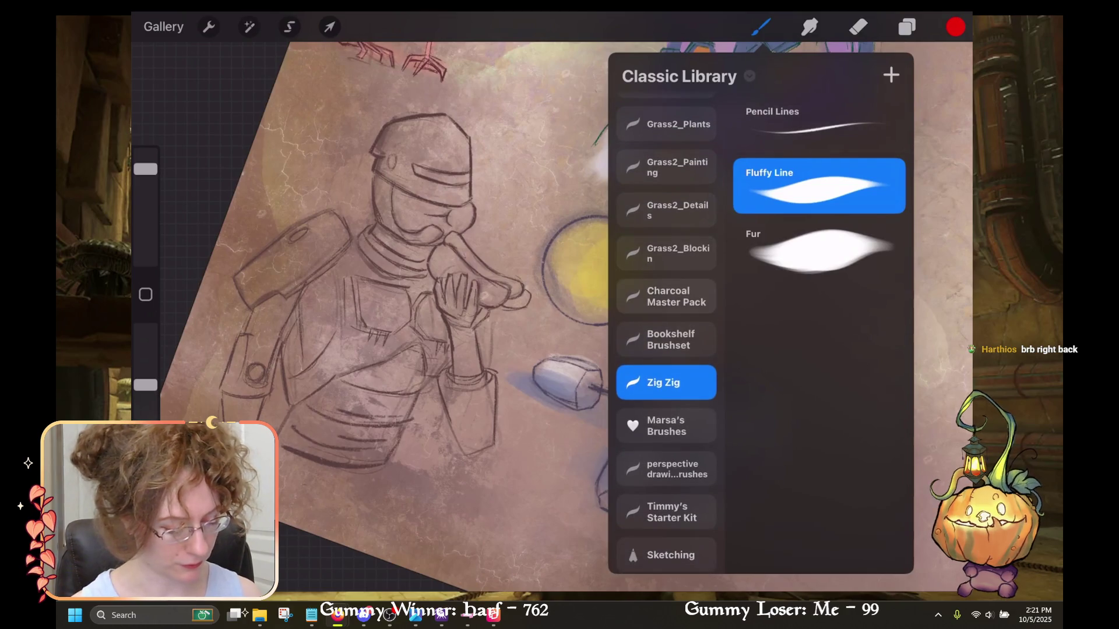
click(666, 296)
click(761, 26)
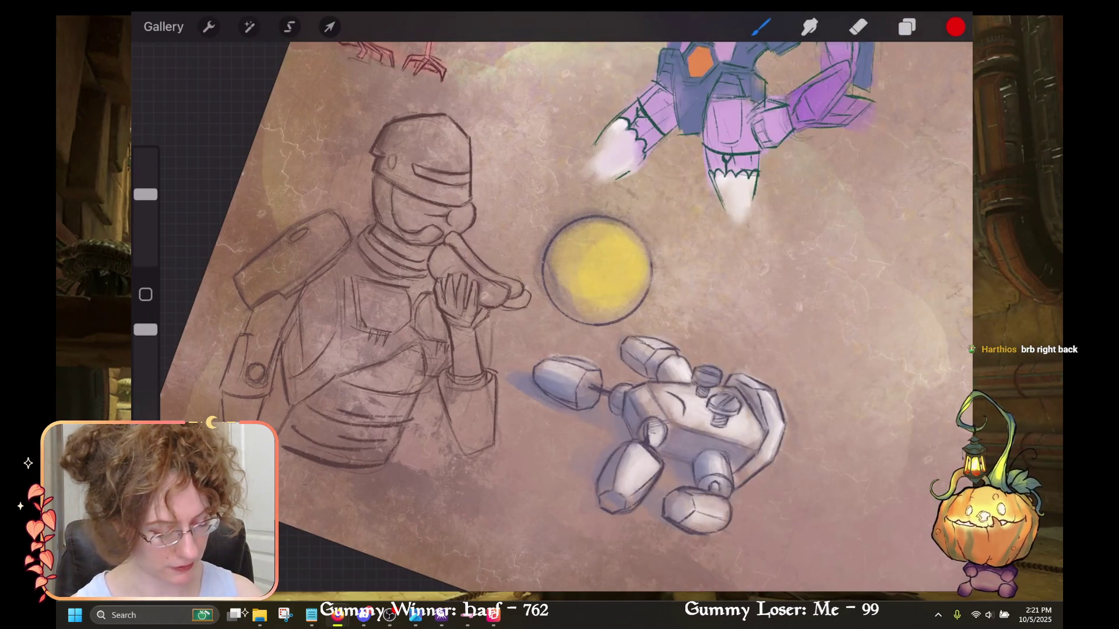
drag(596, 226, 604, 242)
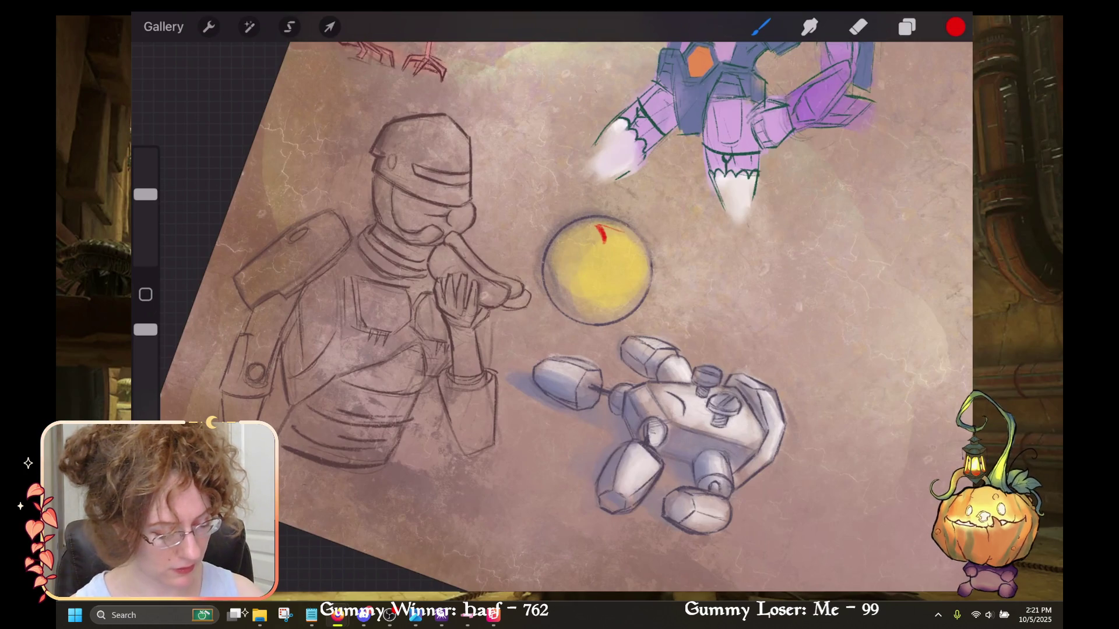
click(955, 26)
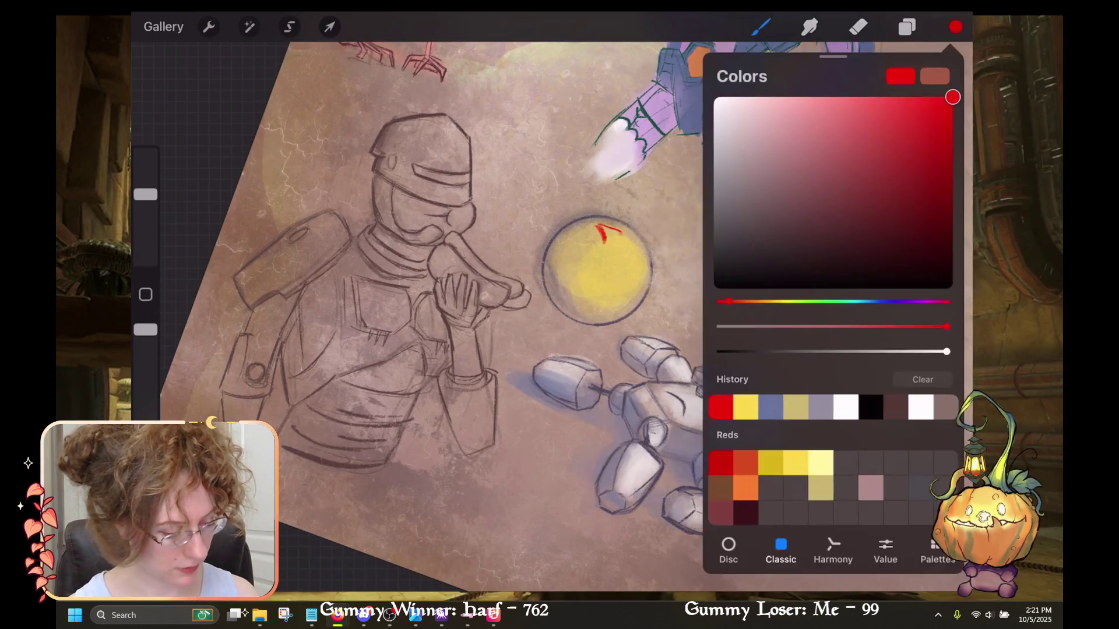
mouse_move(948, 96)
mouse_down()
mouse_move(934, 118)
mouse_move(912, 116)
mouse_up()
click(955, 26)
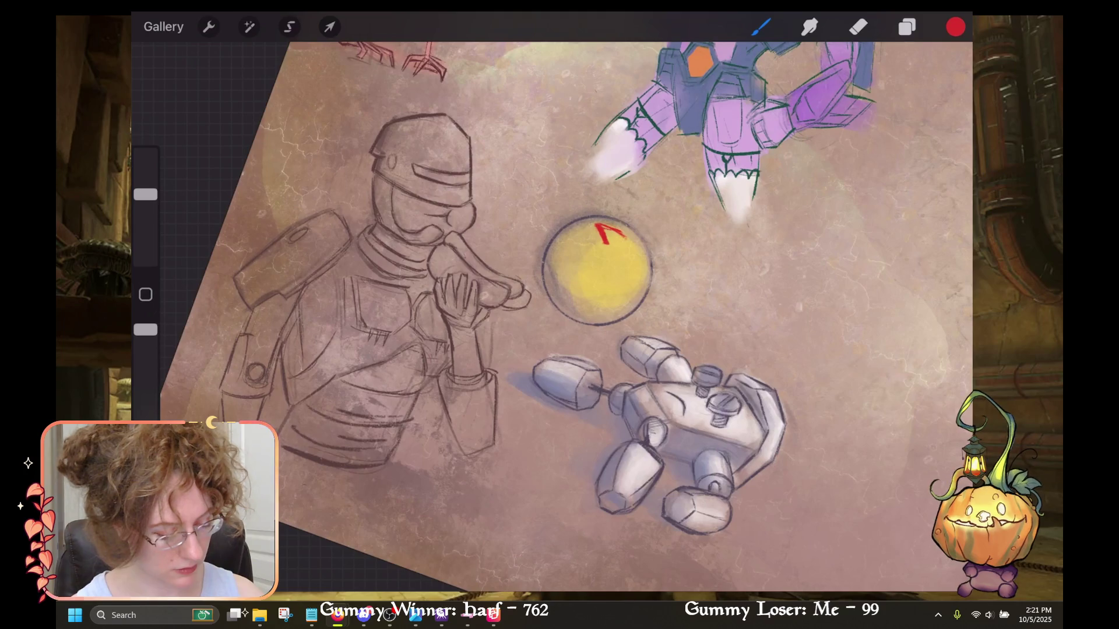
Extend the red mark into an A-shaped star with a V-shaped stroke below it.
drag(621, 231, 635, 244)
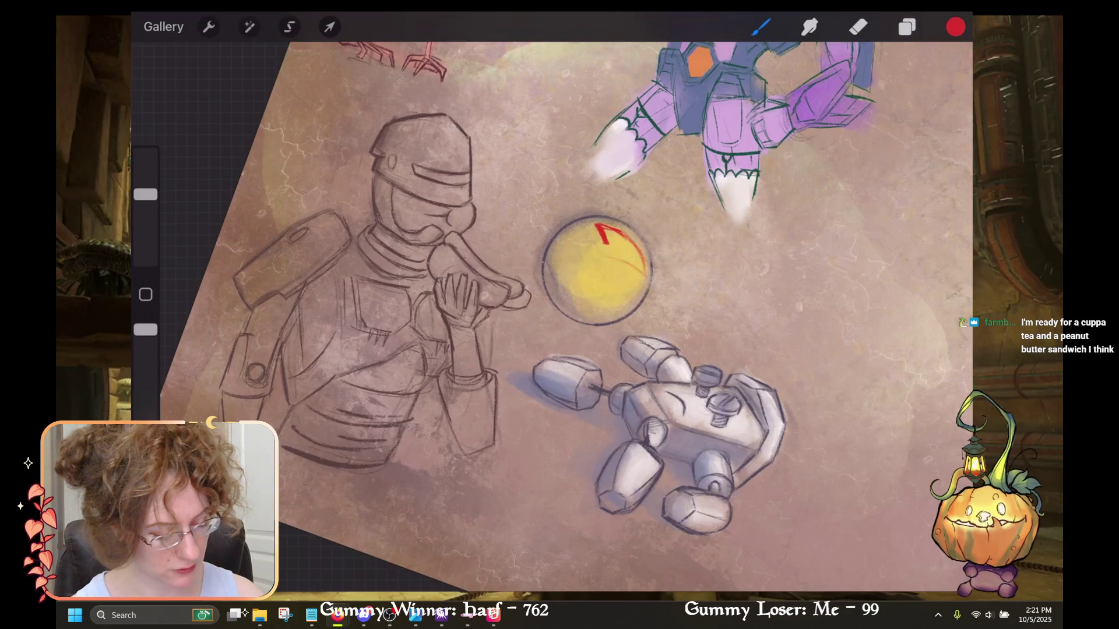
drag(602, 242, 633, 234)
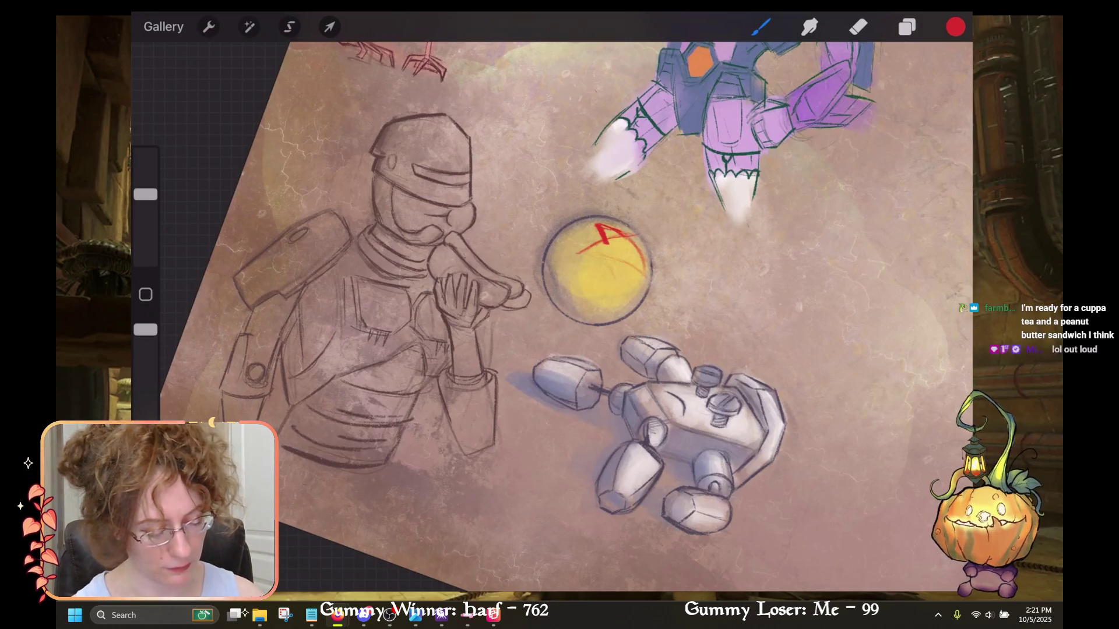
drag(607, 260, 622, 265)
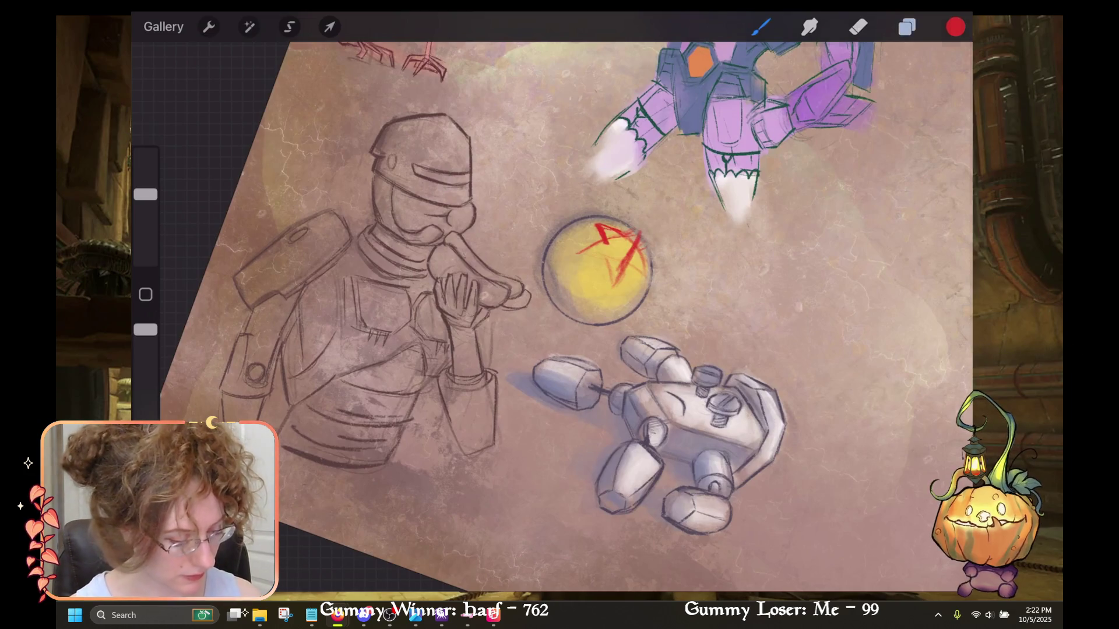
click(907, 26)
click(906, 27)
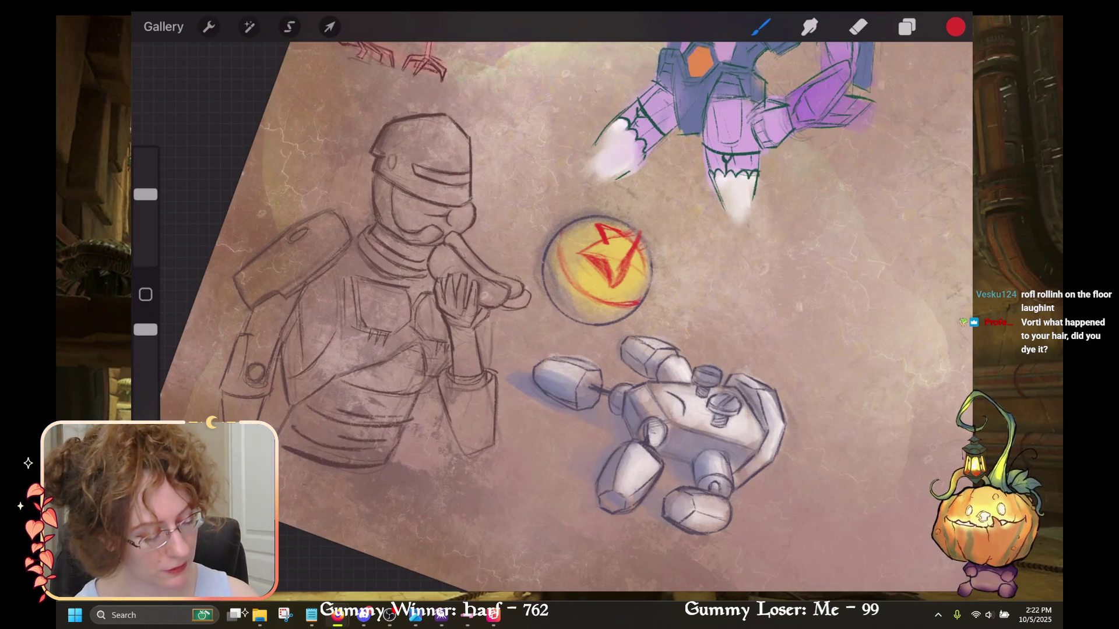
Hatch red shading across the ball around the star, redrawing a misplaced lower-edge stroke.
mouse_move(559, 244)
mouse_down()
mouse_move(617, 306)
mouse_move(629, 301)
mouse_up()
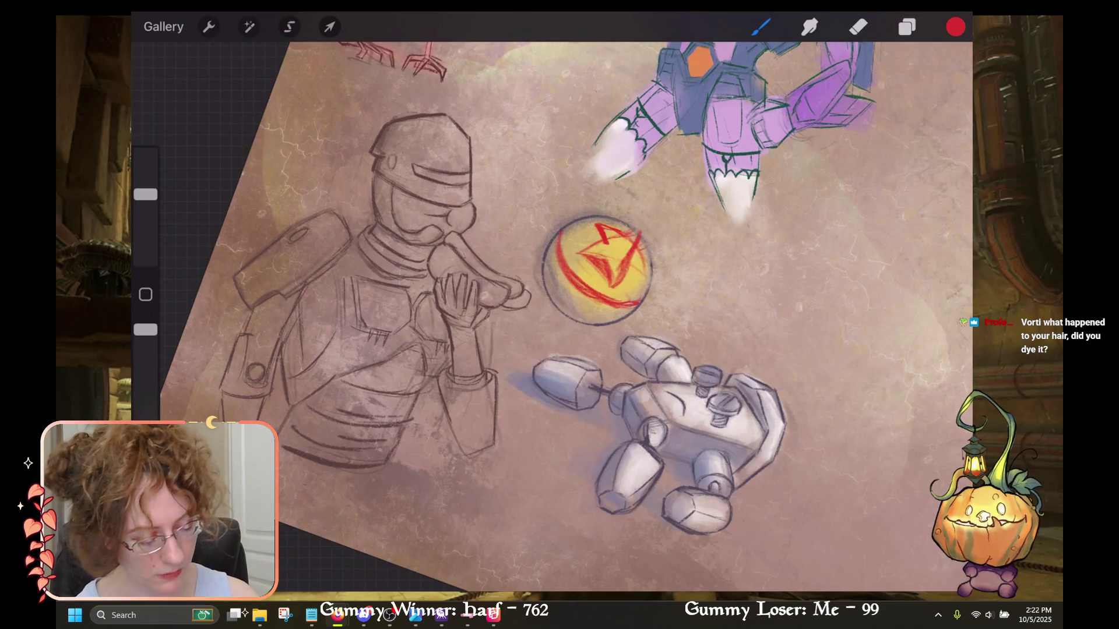
key(ctrl+z)
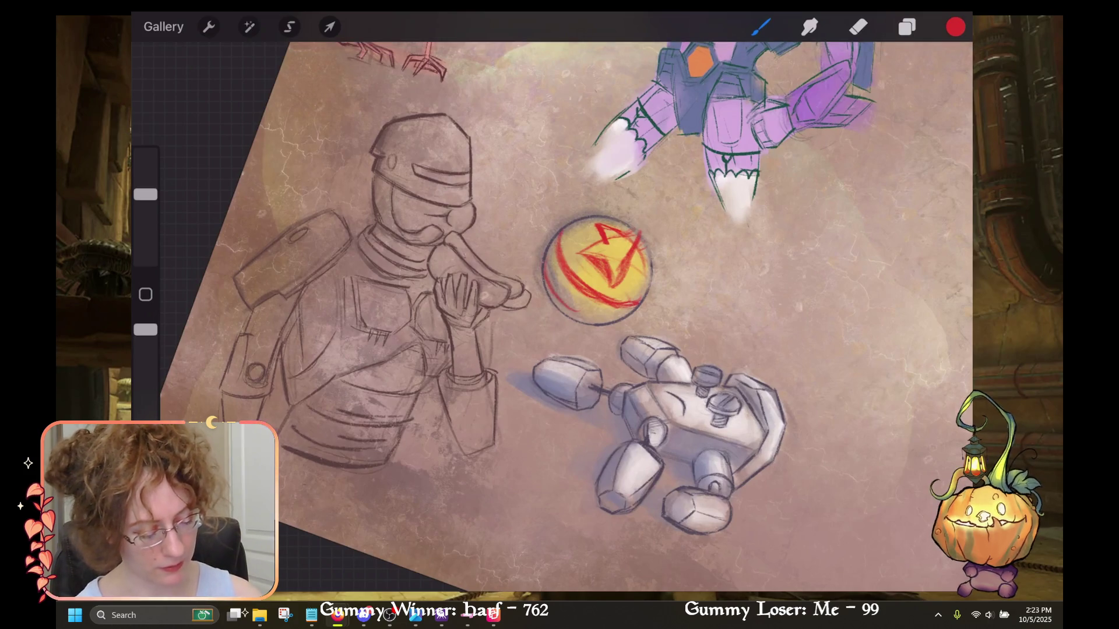
drag(565, 301, 615, 317)
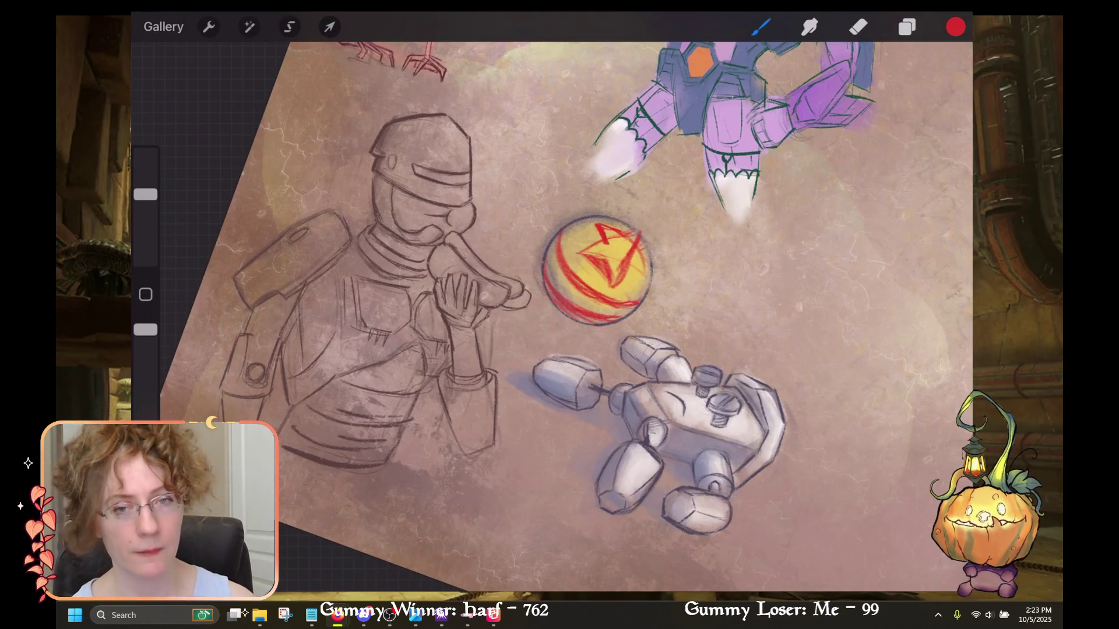
drag(618, 279, 585, 296)
mouse_move(609, 253)
mouse_down()
mouse_move(570, 292)
mouse_move(563, 282)
mouse_move(587, 286)
mouse_up()
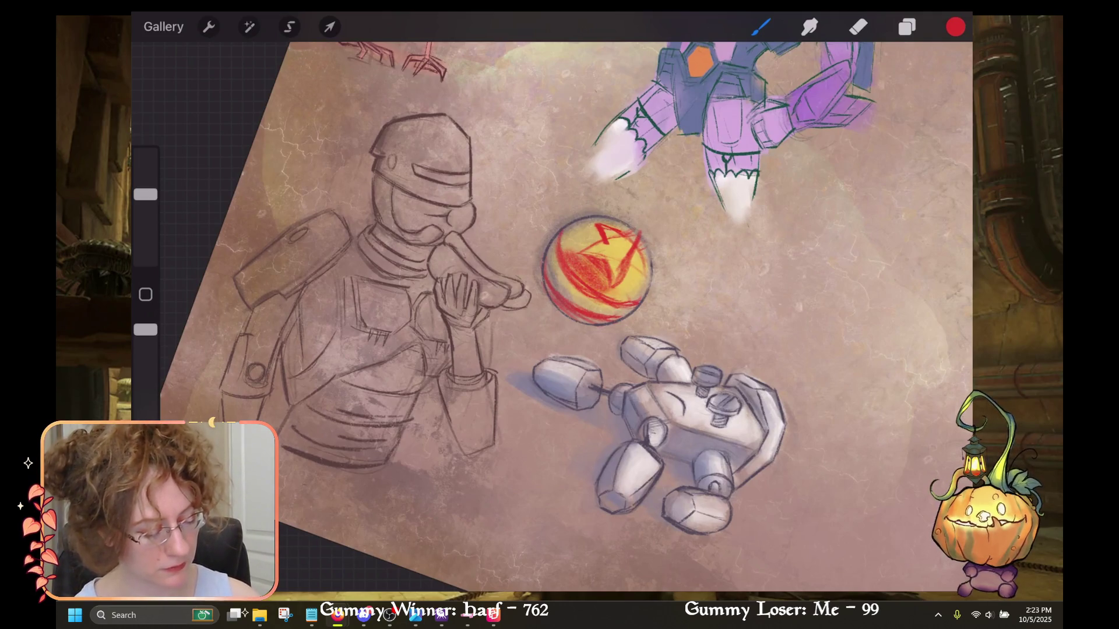
drag(583, 230, 563, 254)
drag(586, 226, 566, 243)
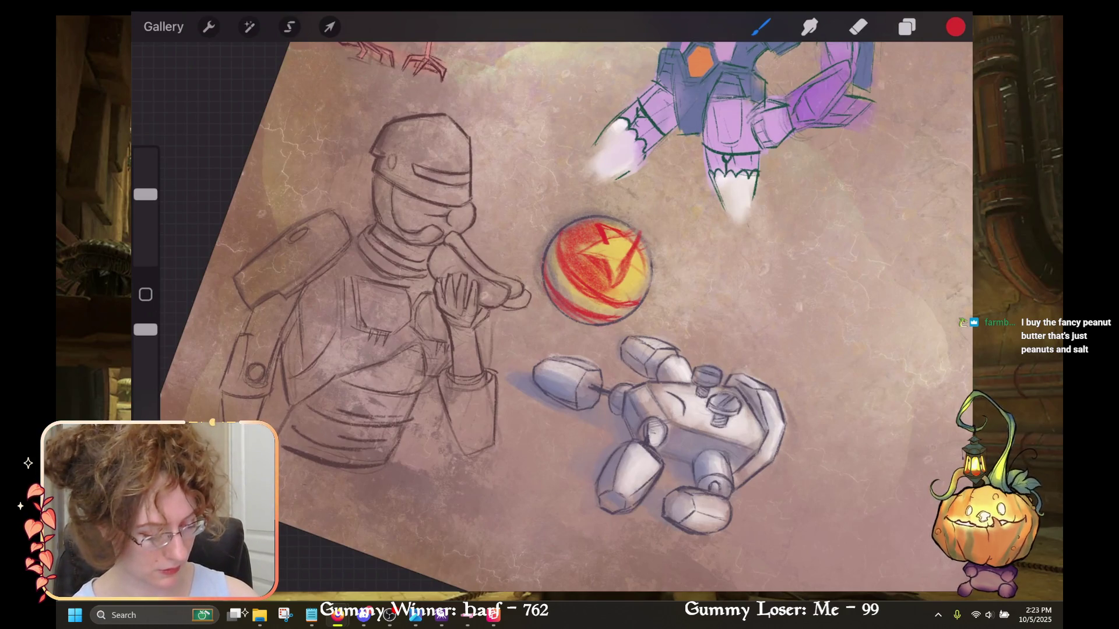
mouse_move(644, 267)
mouse_down()
mouse_move(603, 301)
mouse_move(657, 269)
mouse_up()
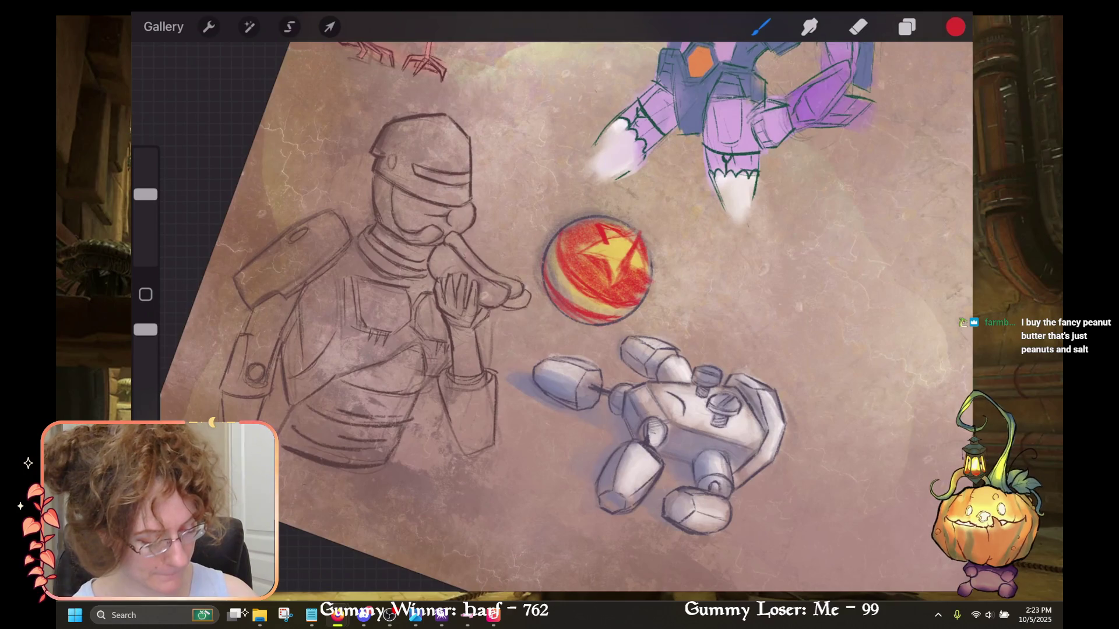
mouse_move(646, 271)
mouse_down()
mouse_move(630, 298)
mouse_move(594, 297)
mouse_up()
mouse_move(608, 255)
mouse_down()
mouse_move(596, 294)
mouse_move(565, 243)
mouse_move(600, 232)
mouse_up()
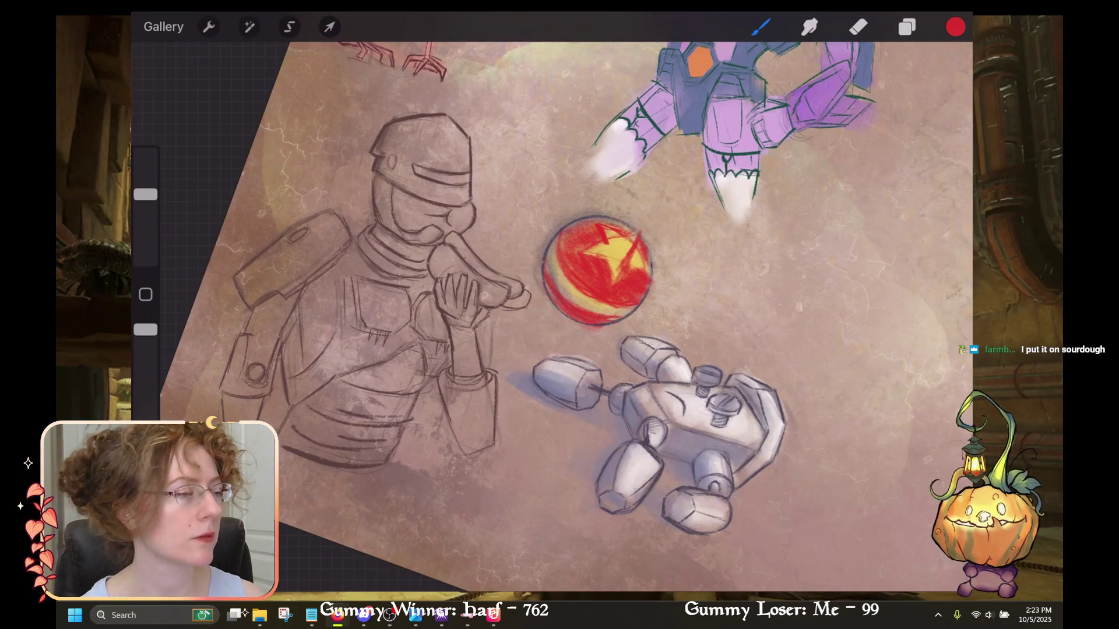
key(XF86AudioLowerVolume)
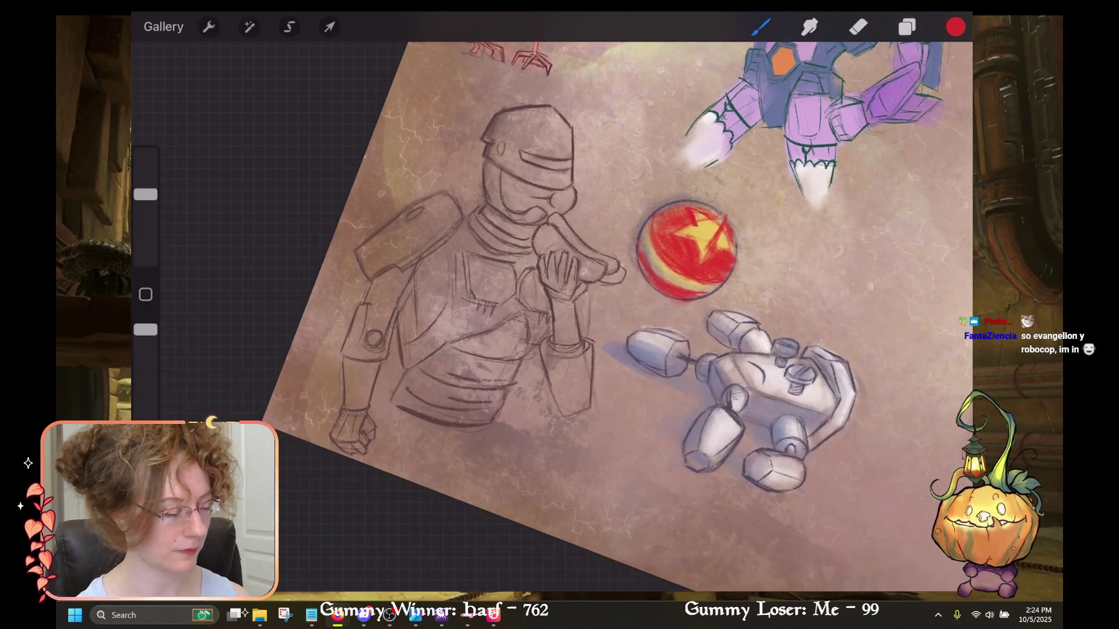
Zoom out and back in to view the red star ball up close.
scroll(552, 315, up, 5)
scroll(583, 314, down, 3)
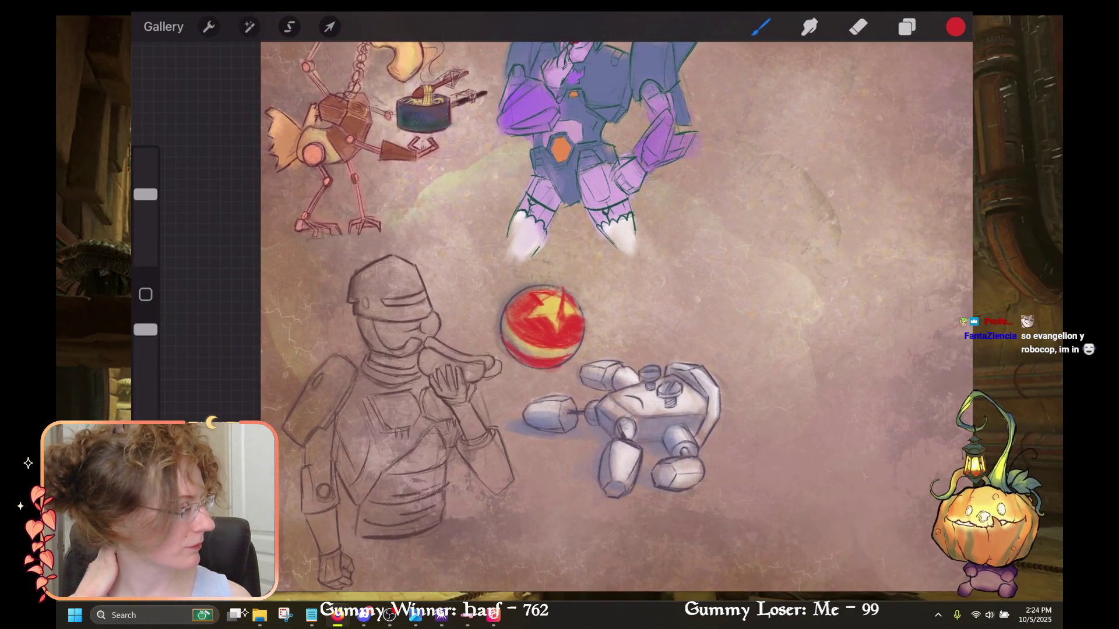
scroll(612, 315, up, 3)
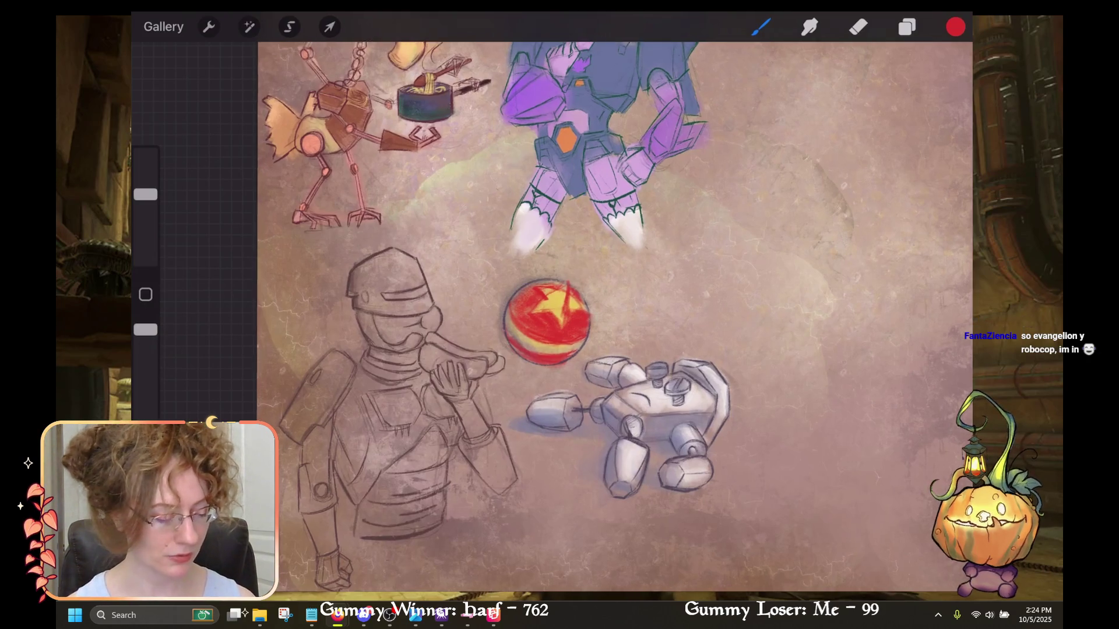
scroll(658, 315, up, 2)
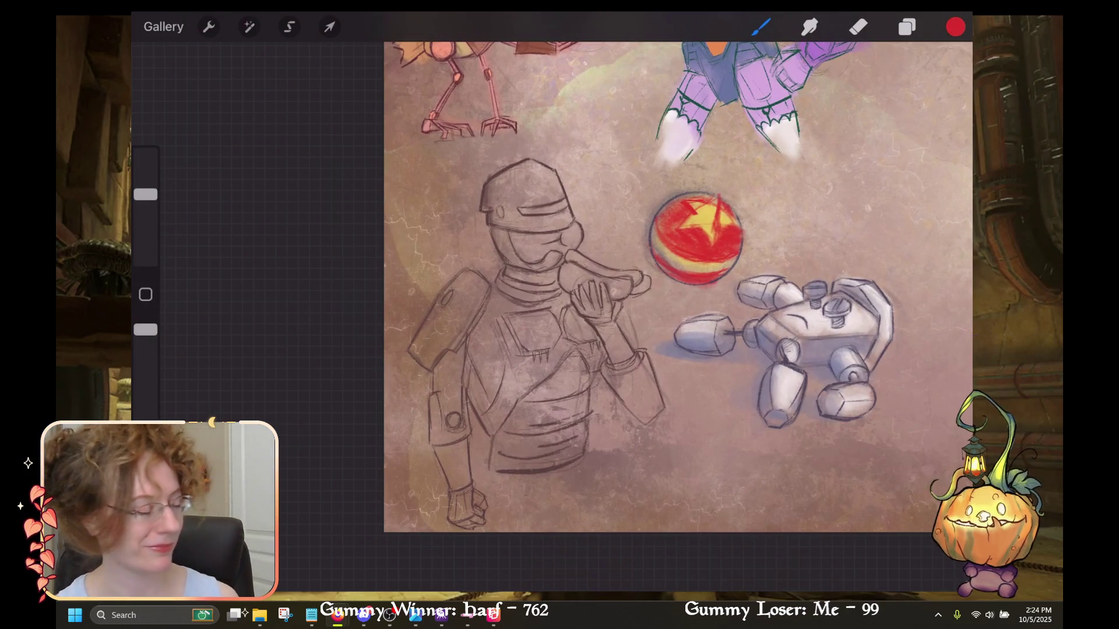
scroll(697, 239, up, 3)
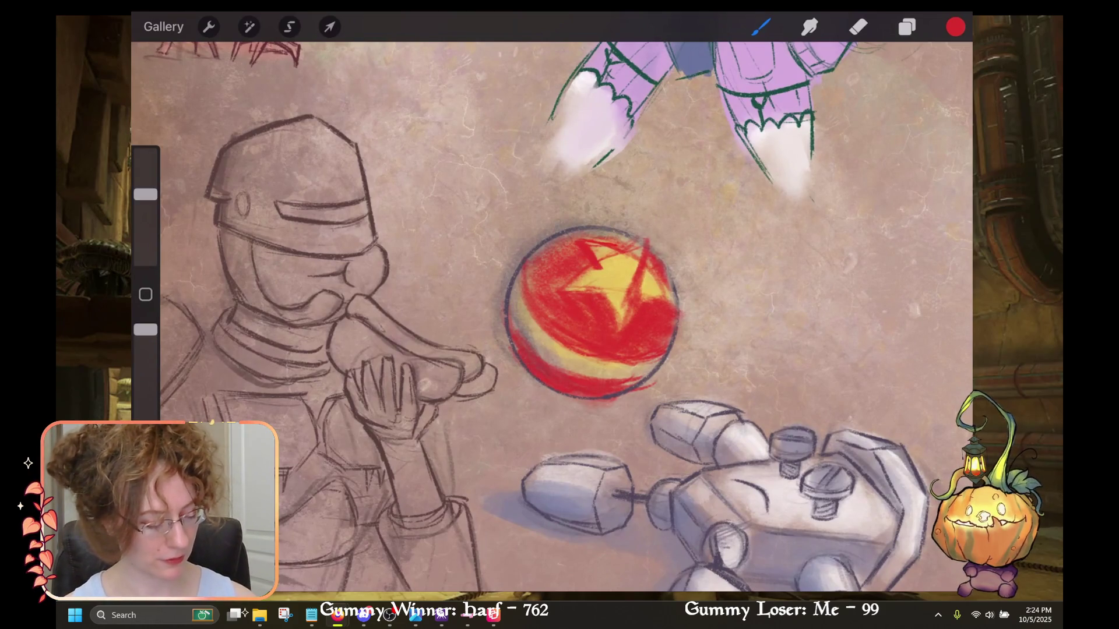
Undo the last paint stroke on the red star ball.
key(ctrl+z)
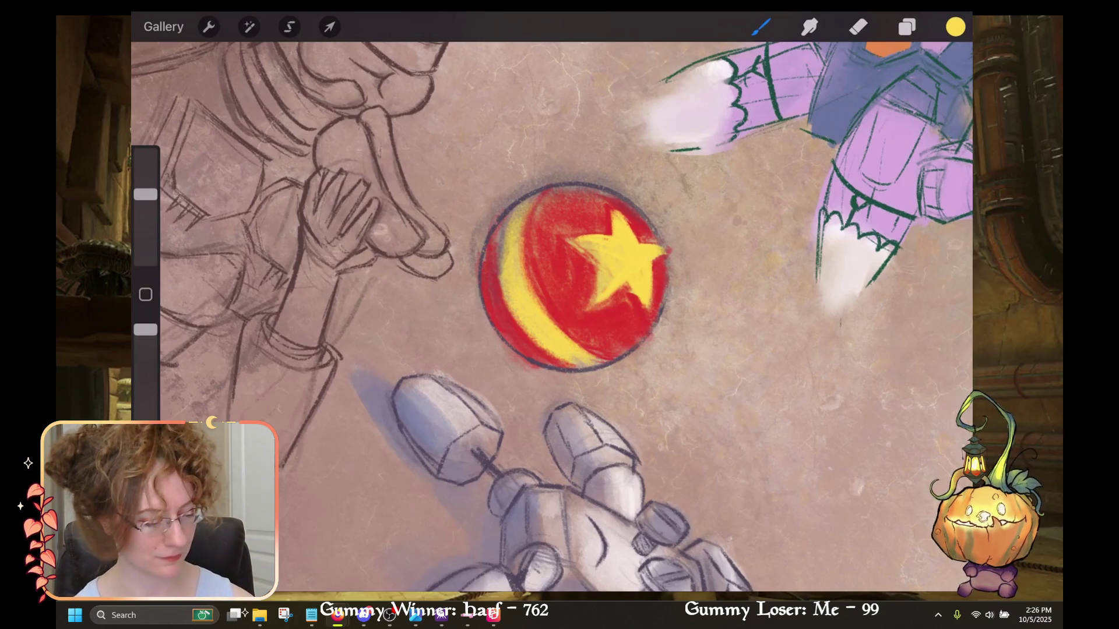
Try brightening the ball's yellow crescent band, then undo those yellow strokes.
drag(542, 192, 518, 245)
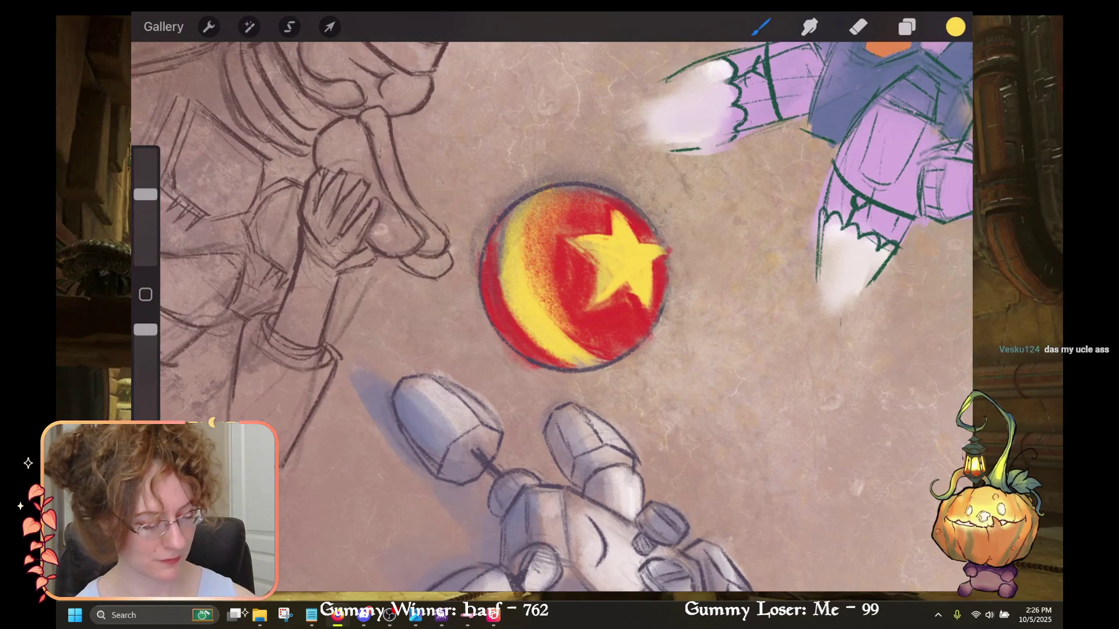
key(ctrl+z)
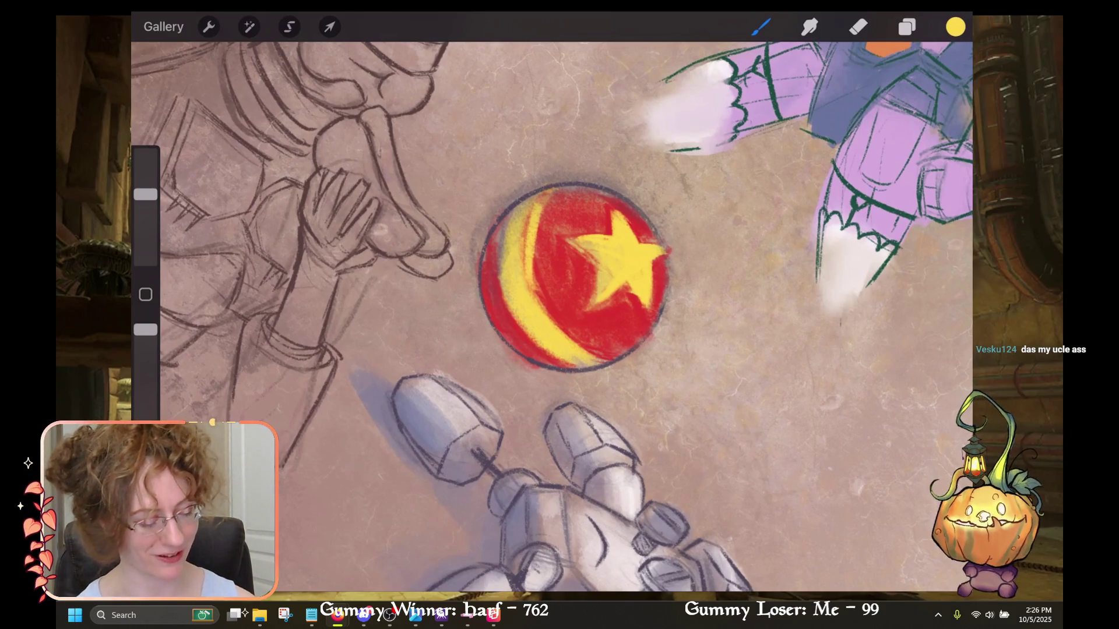
key(ctrl+z)
drag(539, 209, 541, 321)
mouse_move(536, 230)
mouse_down()
mouse_move(533, 315)
mouse_move(562, 335)
mouse_up()
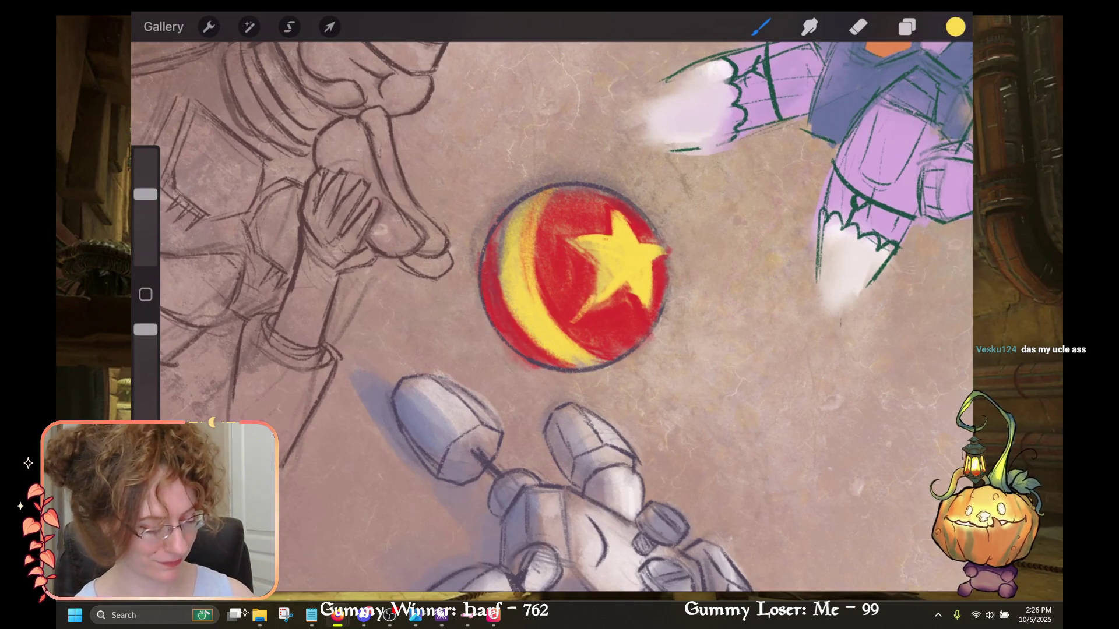
key(ctrl+z)
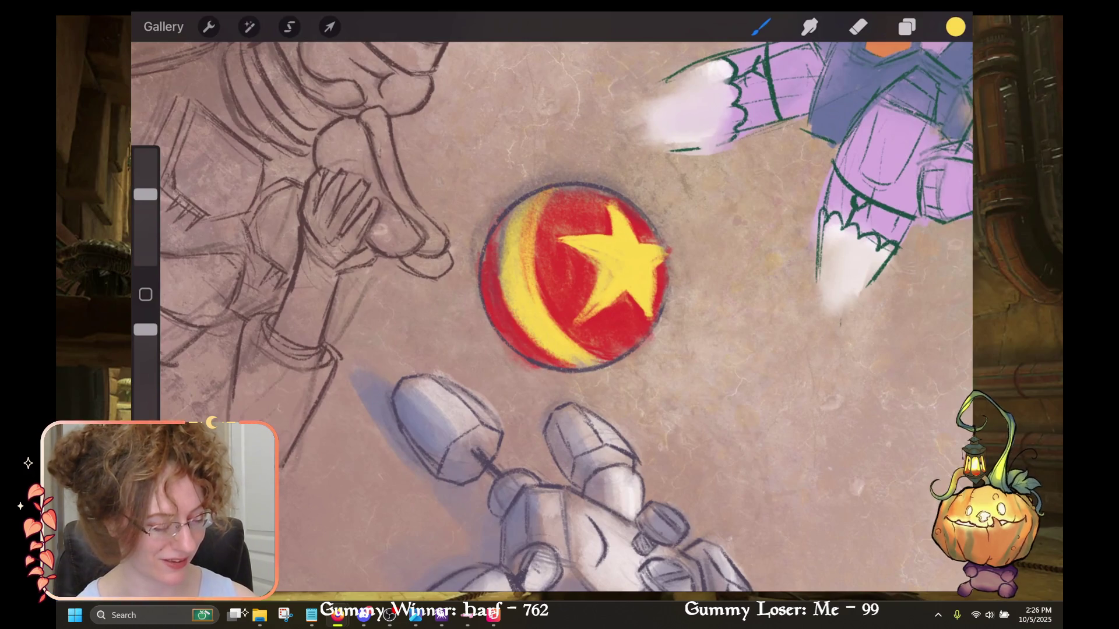
key(ctrl+z)
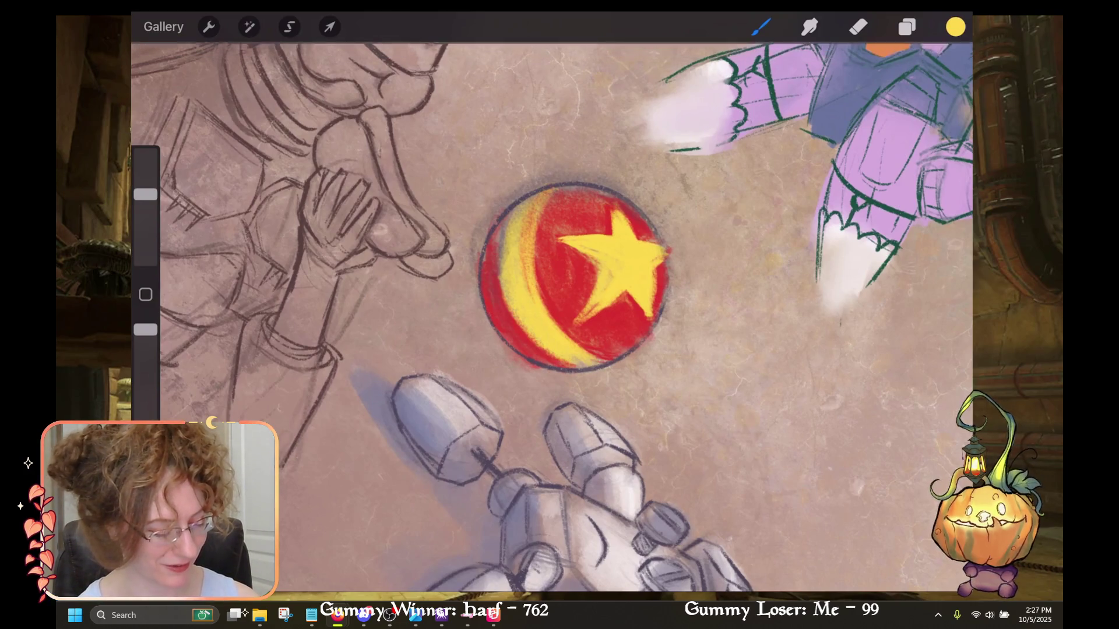
Switch the brush colour to the recent blue-grey swatch from the colour history.
scroll(552, 317, down, 3)
scroll(551, 317, up, 3)
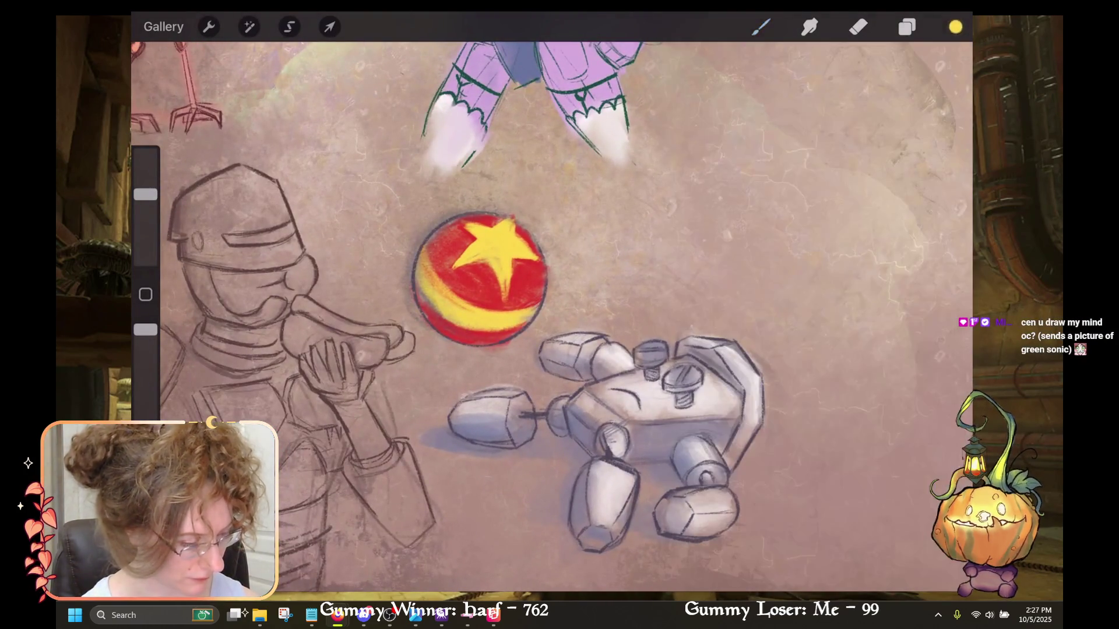
click(955, 26)
click(795, 407)
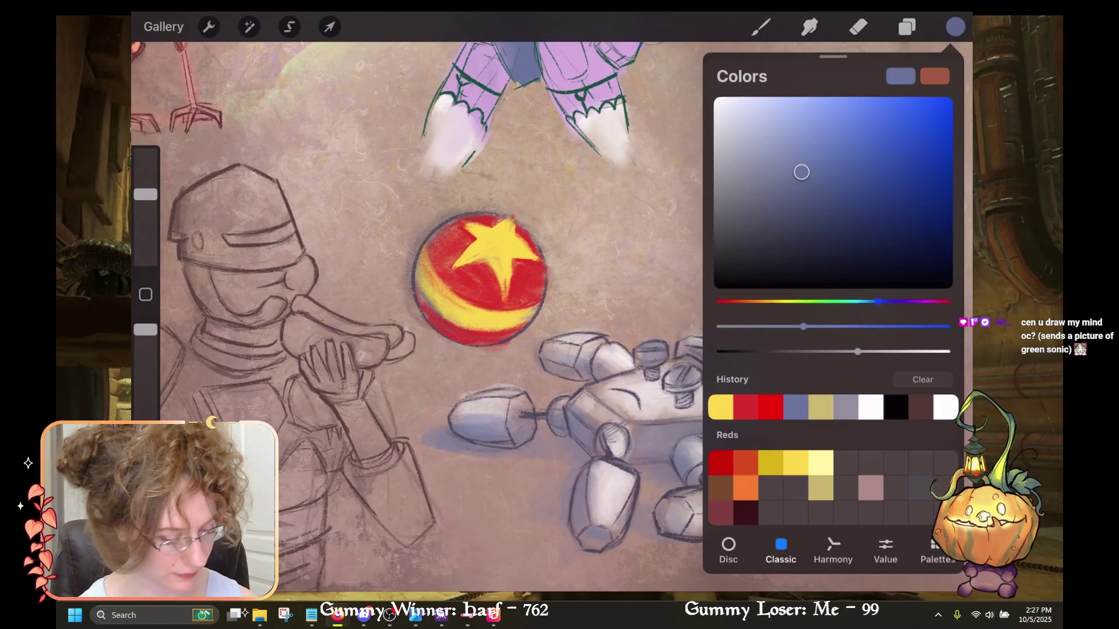
click(955, 27)
scroll(542, 309, up, 2)
Paint blue-purple shading along the ball's left edge, redoing the first attempt.
drag(516, 298, 492, 363)
drag(512, 265, 489, 359)
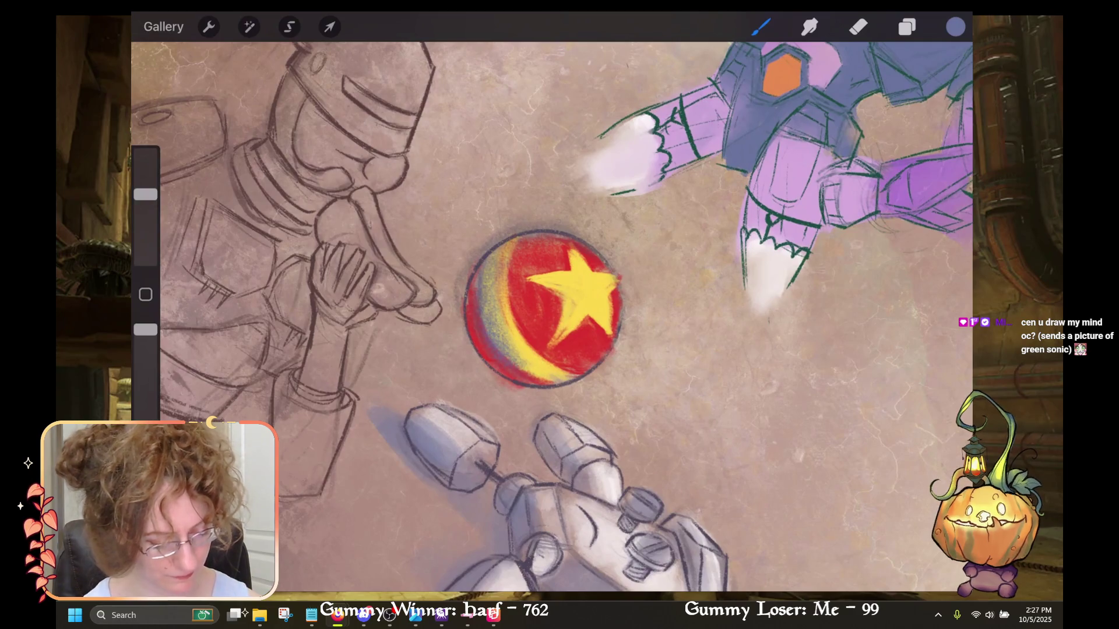
key(ctrl+z)
drag(508, 274, 507, 364)
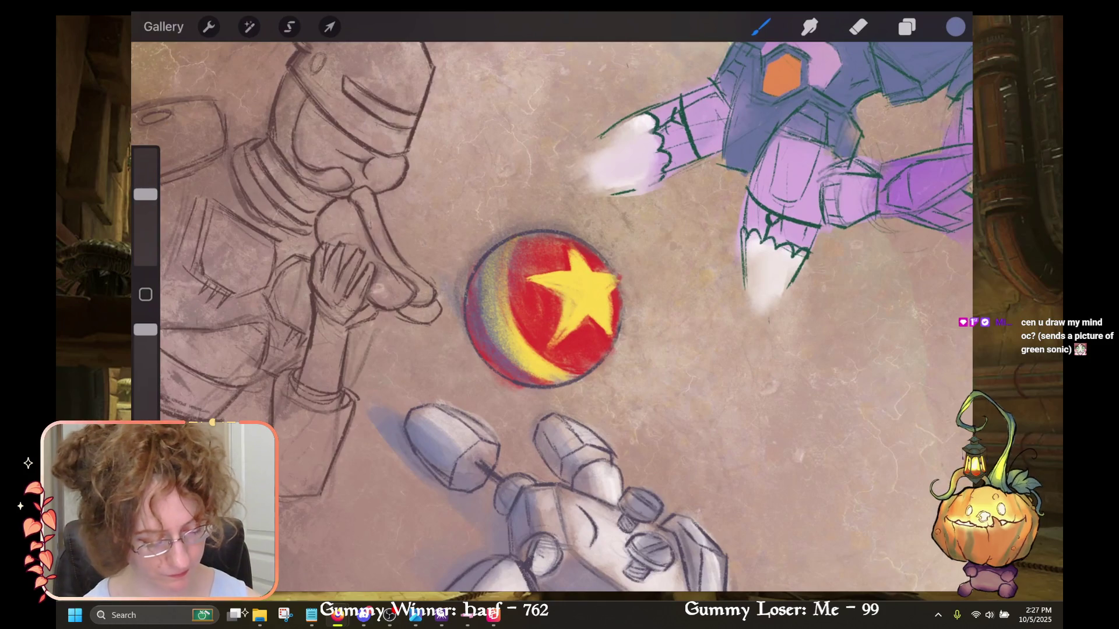
drag(542, 309, 556, 373)
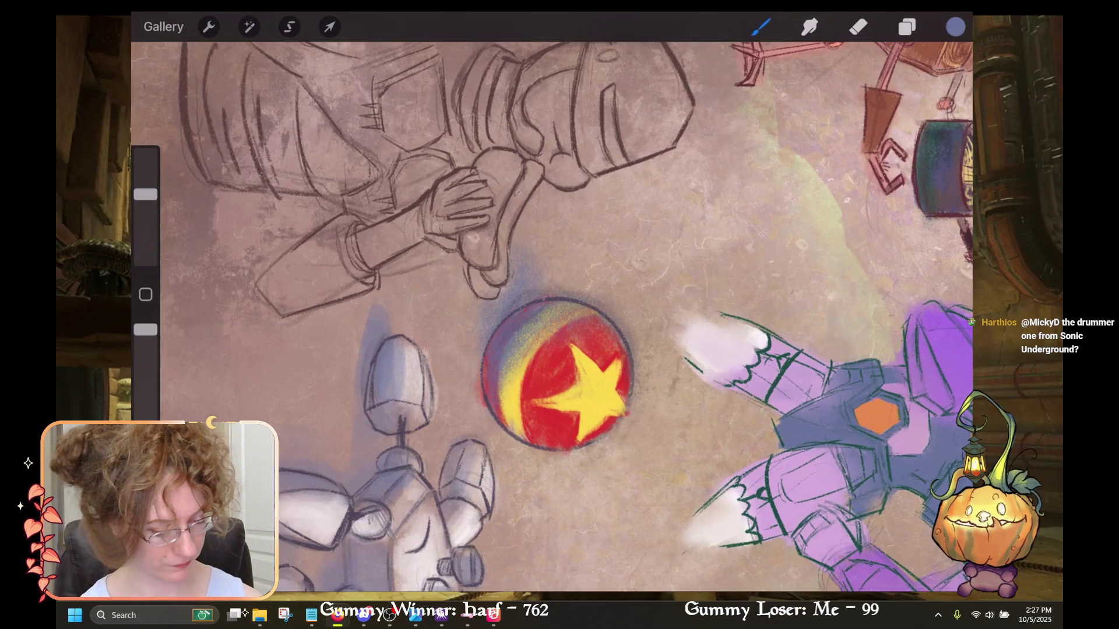
drag(557, 373, 679, 352)
scroll(466, 350, up, 3)
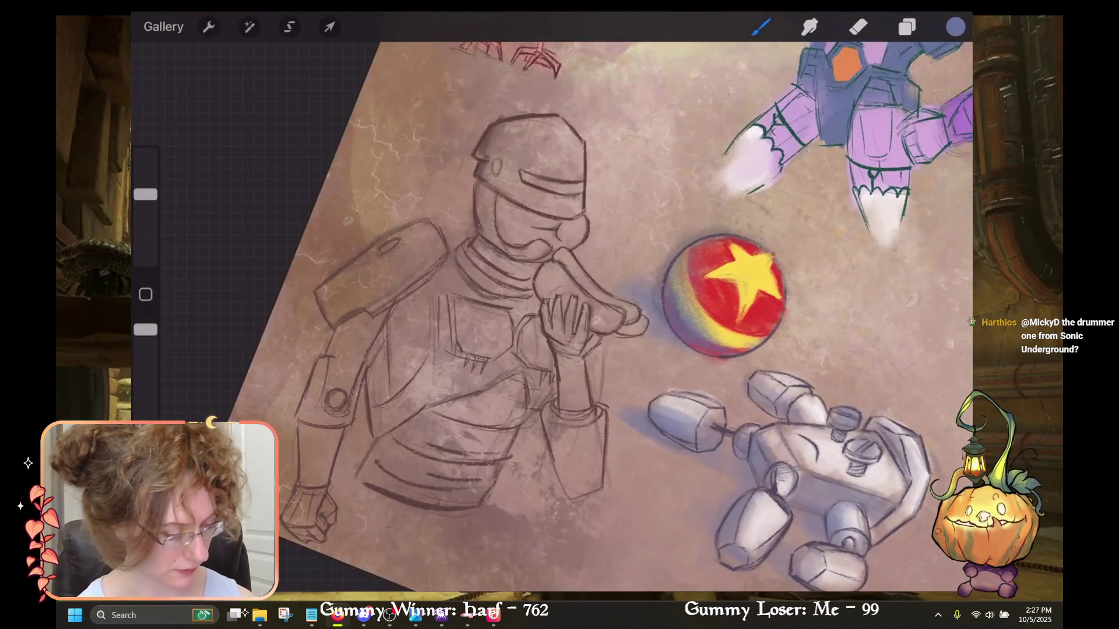
Paint the hot dog bun with a salmon palette swatch, undoing a trial eraser stroke.
click(955, 26)
click(932, 544)
click(920, 505)
click(955, 27)
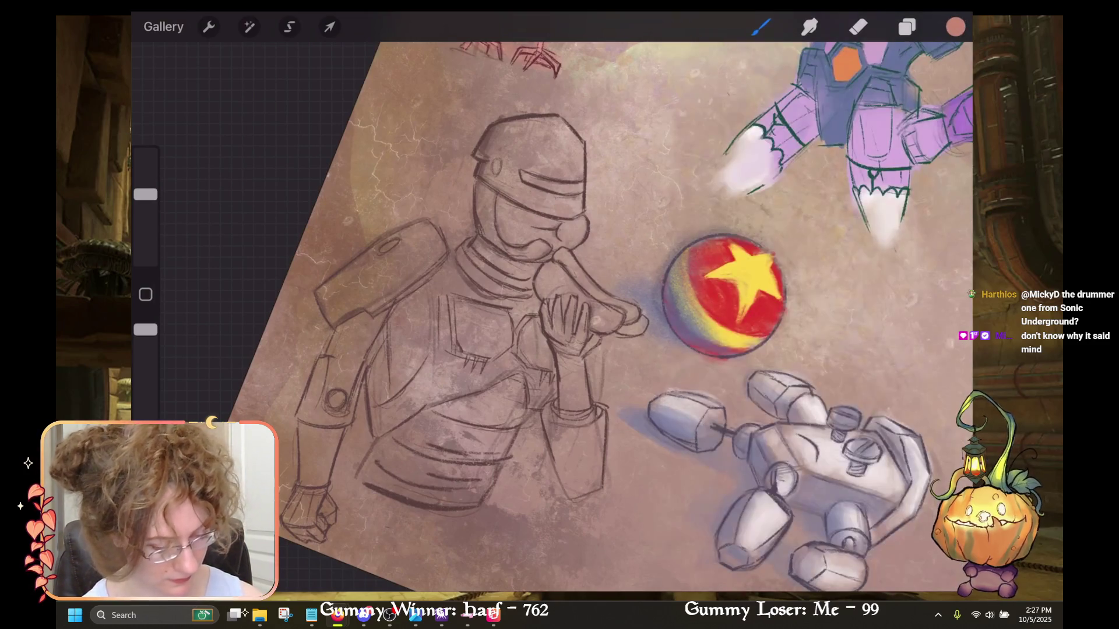
drag(552, 274, 586, 314)
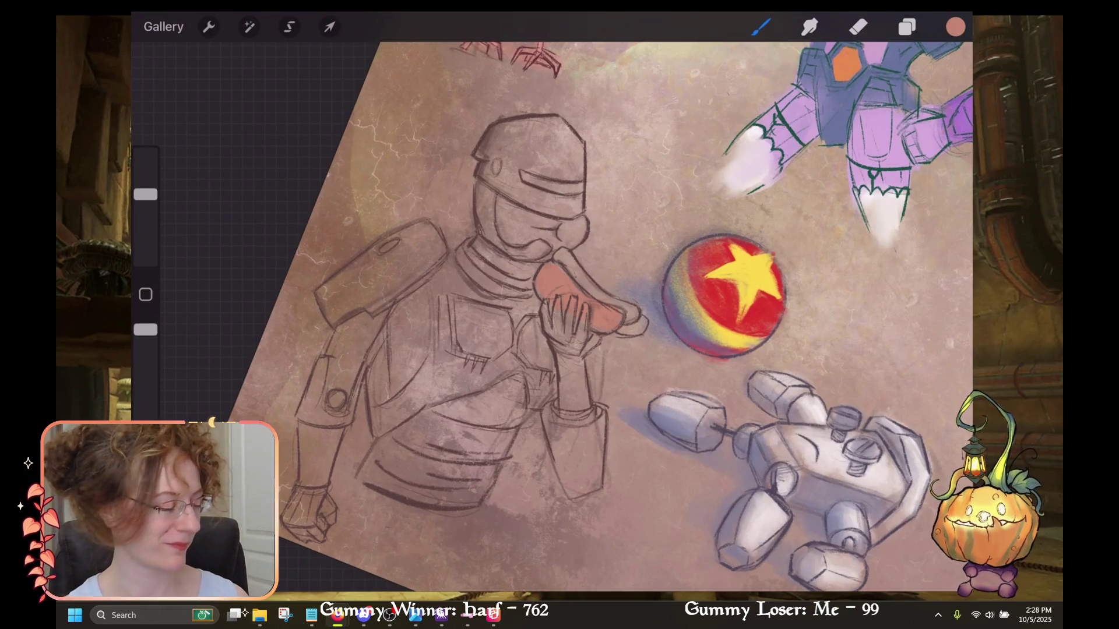
key(e)
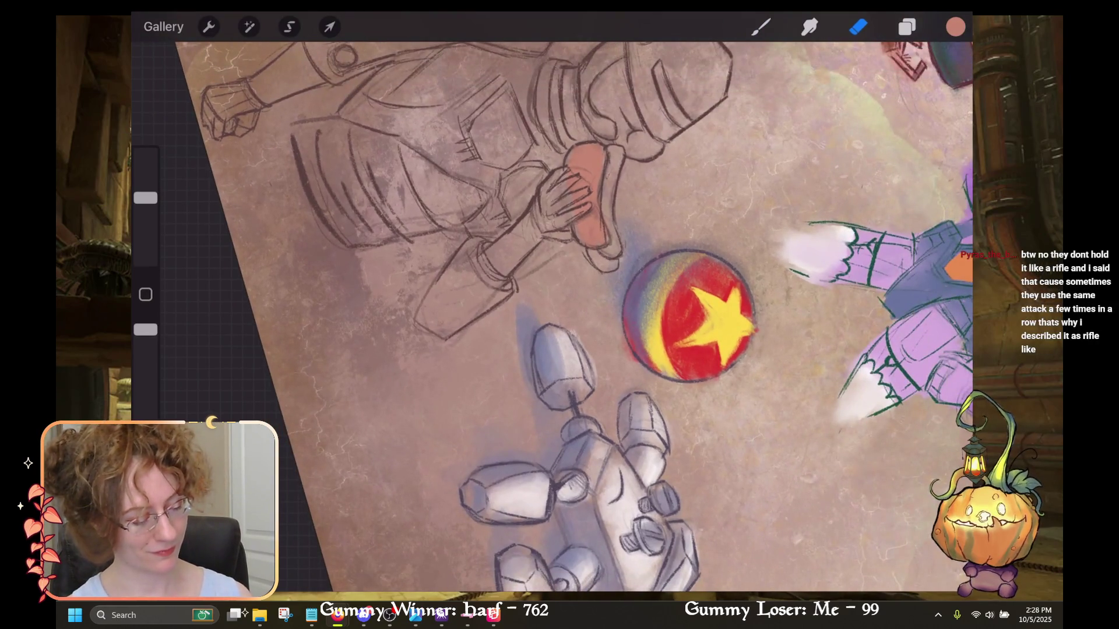
key(ctrl+z)
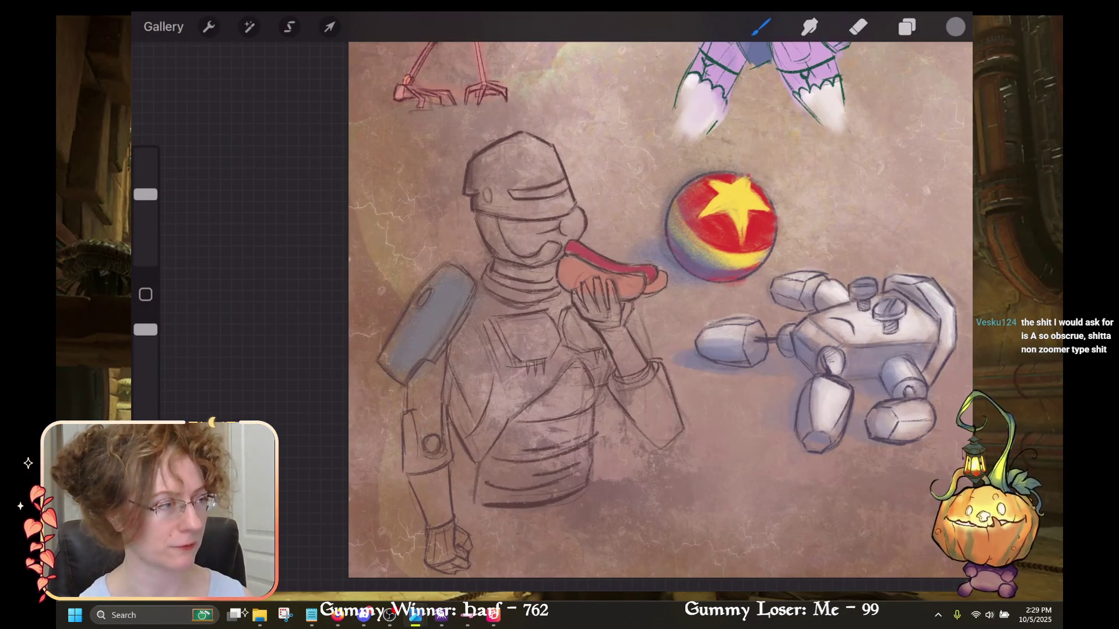
Shade the robot's chest and lower torso in blue-grey.
mouse_move(495, 419)
mouse_down()
mouse_move(516, 397)
mouse_move(492, 405)
mouse_up()
mouse_move(530, 367)
mouse_down()
mouse_move(562, 343)
mouse_move(558, 316)
mouse_up()
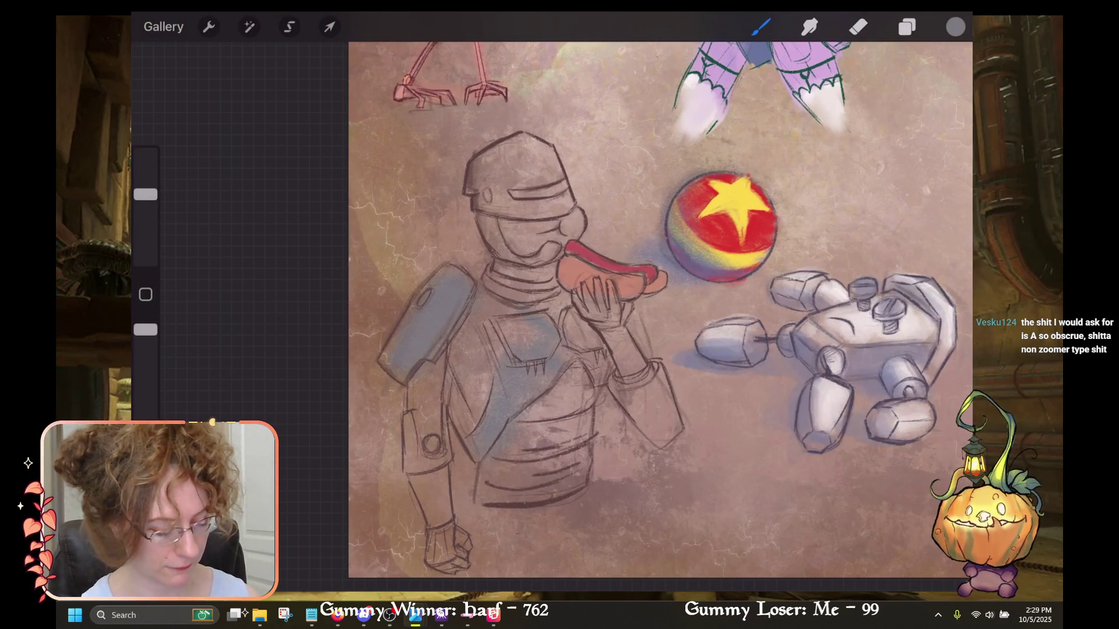
drag(570, 408, 586, 384)
drag(571, 443, 580, 425)
mouse_move(564, 333)
mouse_down()
mouse_move(588, 299)
mouse_move(502, 285)
mouse_up()
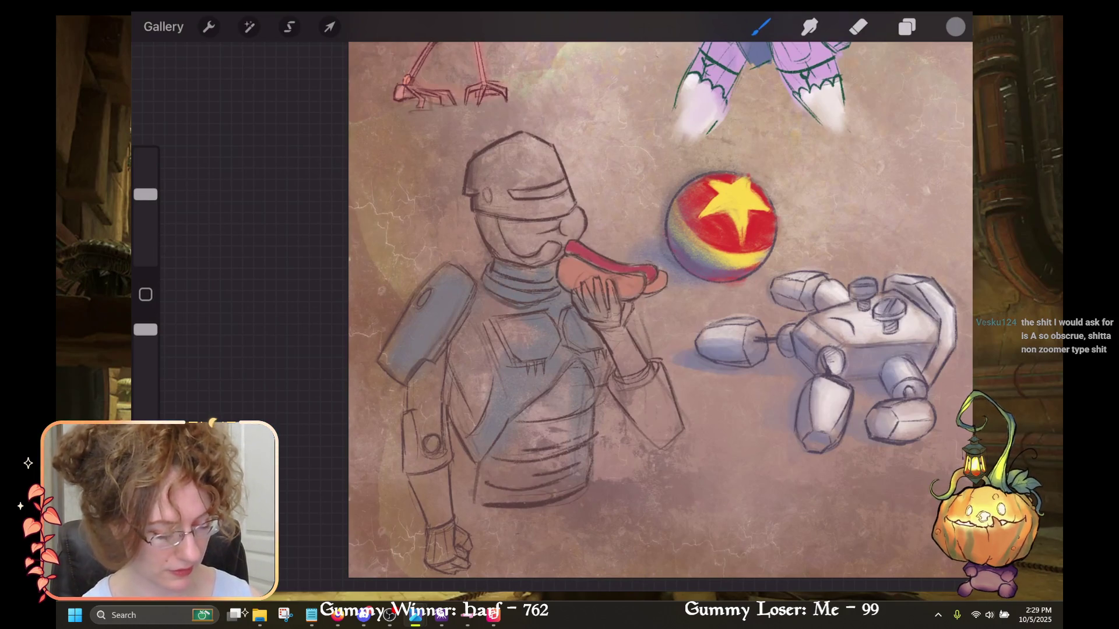
mouse_move(518, 443)
mouse_down()
mouse_move(546, 418)
mouse_move(574, 421)
mouse_move(535, 408)
mouse_move(556, 409)
mouse_up()
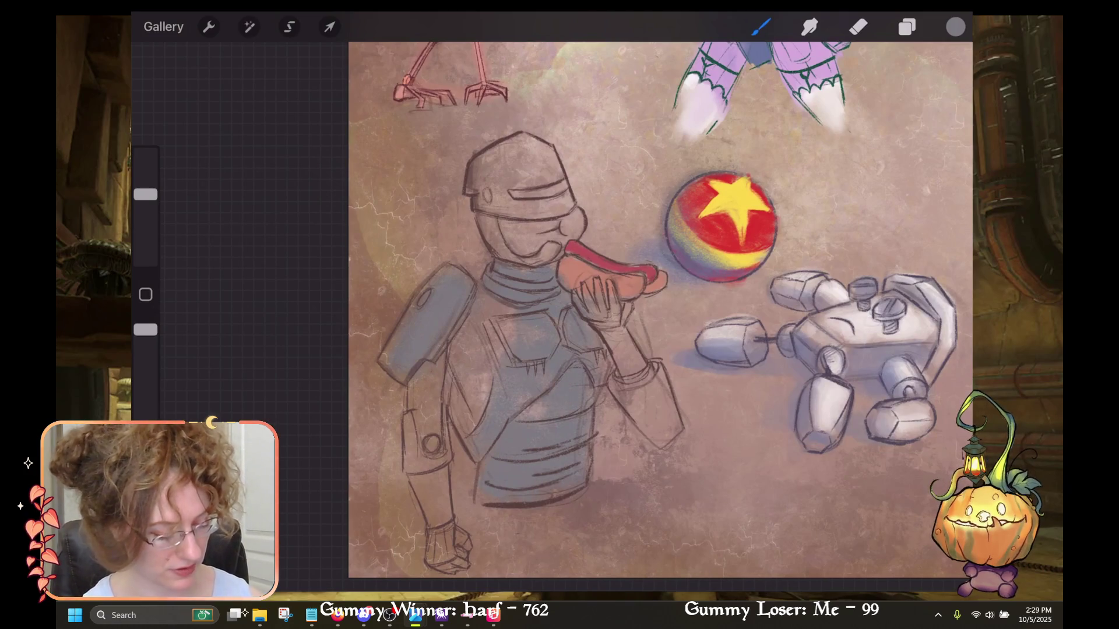
Shade the robot's raised forearm, wrist and hand, removing one stray arm stroke.
drag(634, 396, 661, 452)
key(ctrl+z)
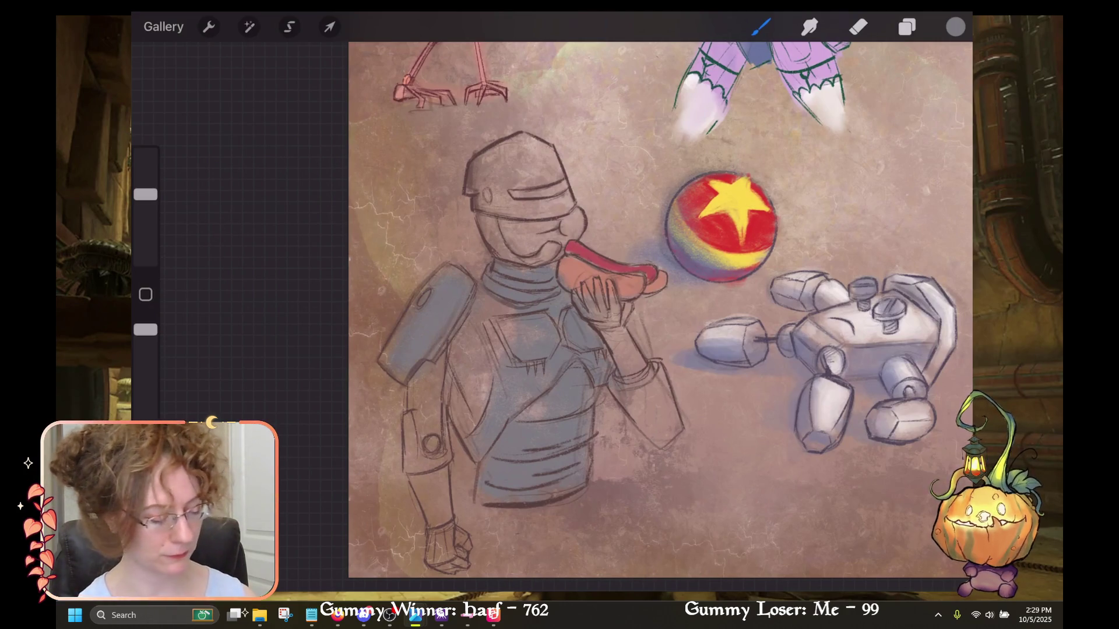
mouse_move(653, 376)
mouse_down()
mouse_move(644, 416)
mouse_move(661, 428)
mouse_up()
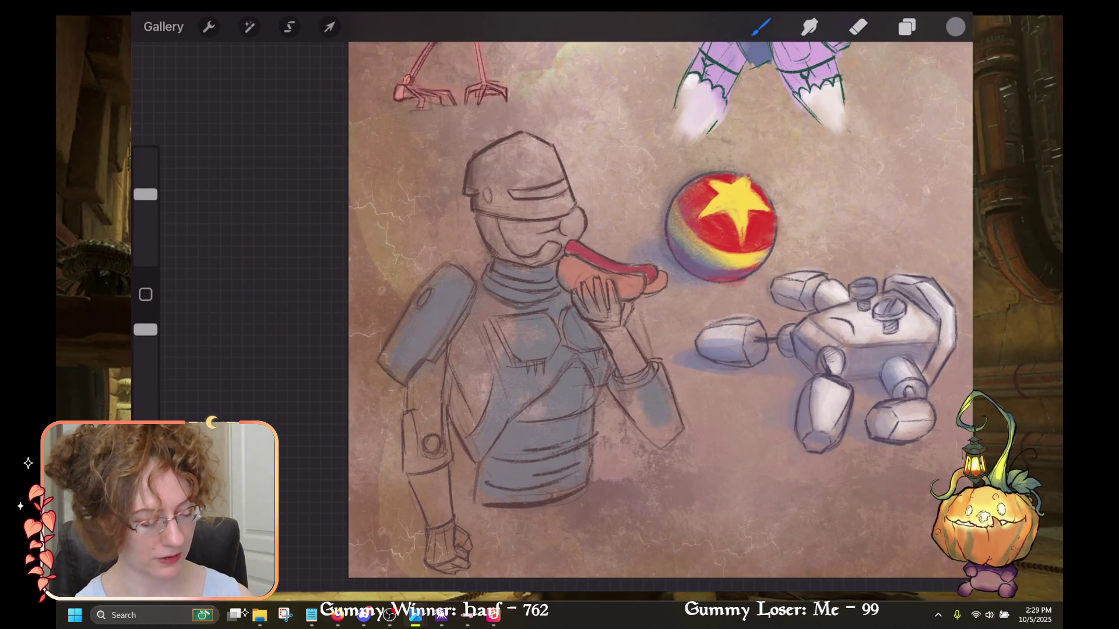
drag(621, 327, 635, 355)
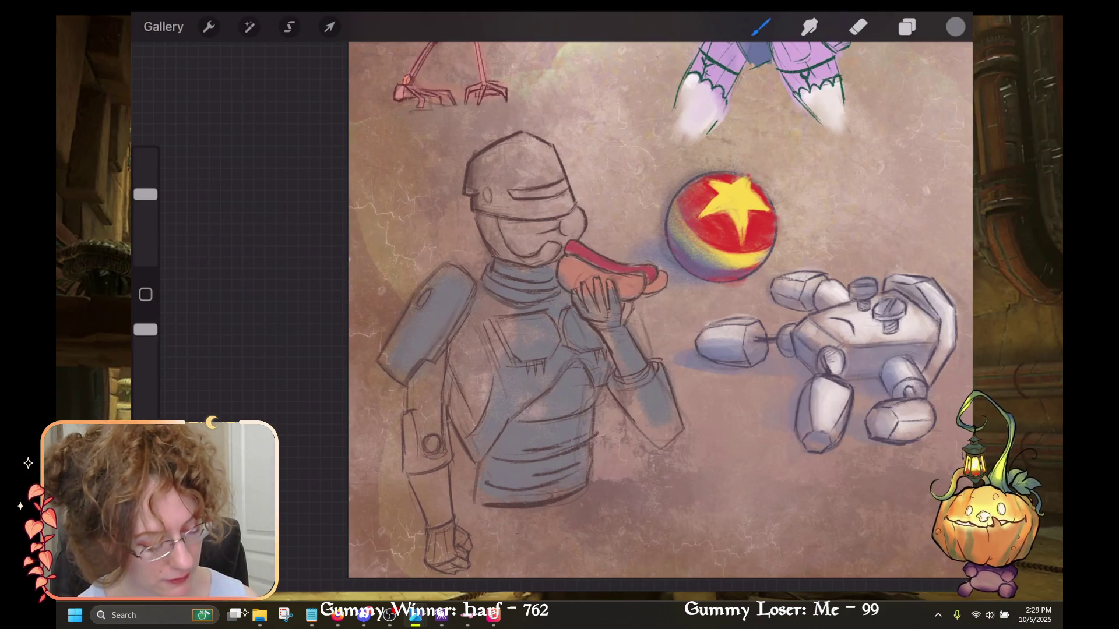
mouse_move(598, 282)
mouse_down()
mouse_move(599, 303)
mouse_move(629, 318)
mouse_up()
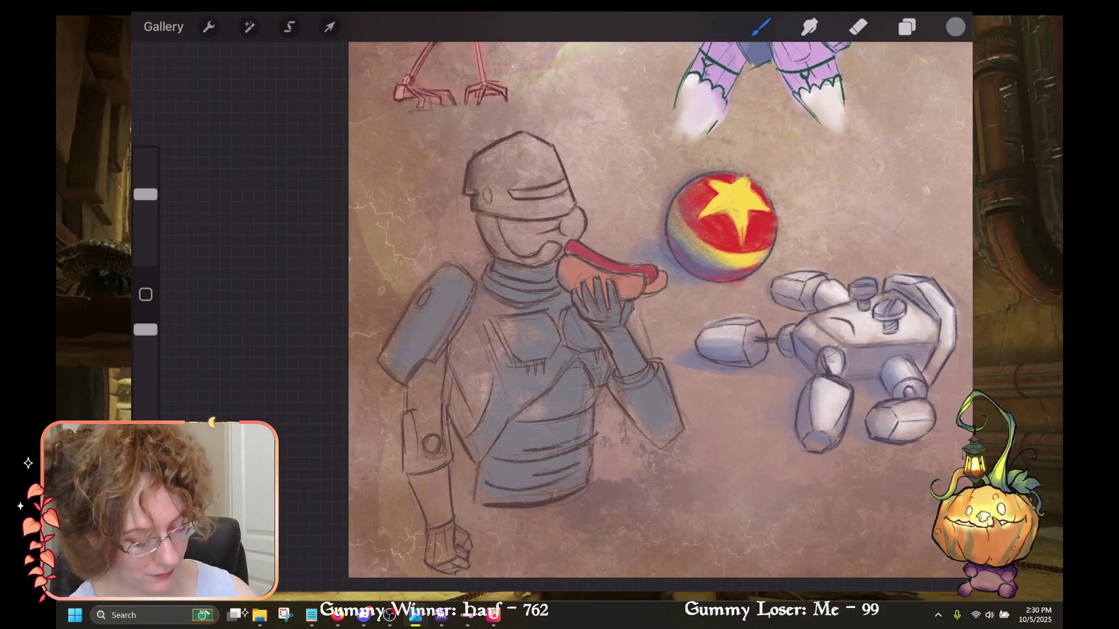
Fill the helmet with blue-grey shading and darken the torso's left side.
drag(559, 204, 547, 149)
drag(550, 201, 528, 140)
mouse_move(533, 210)
mouse_down()
mouse_move(513, 148)
mouse_move(494, 162)
mouse_up()
mouse_move(492, 210)
mouse_down()
mouse_move(486, 183)
mouse_move(560, 214)
mouse_up()
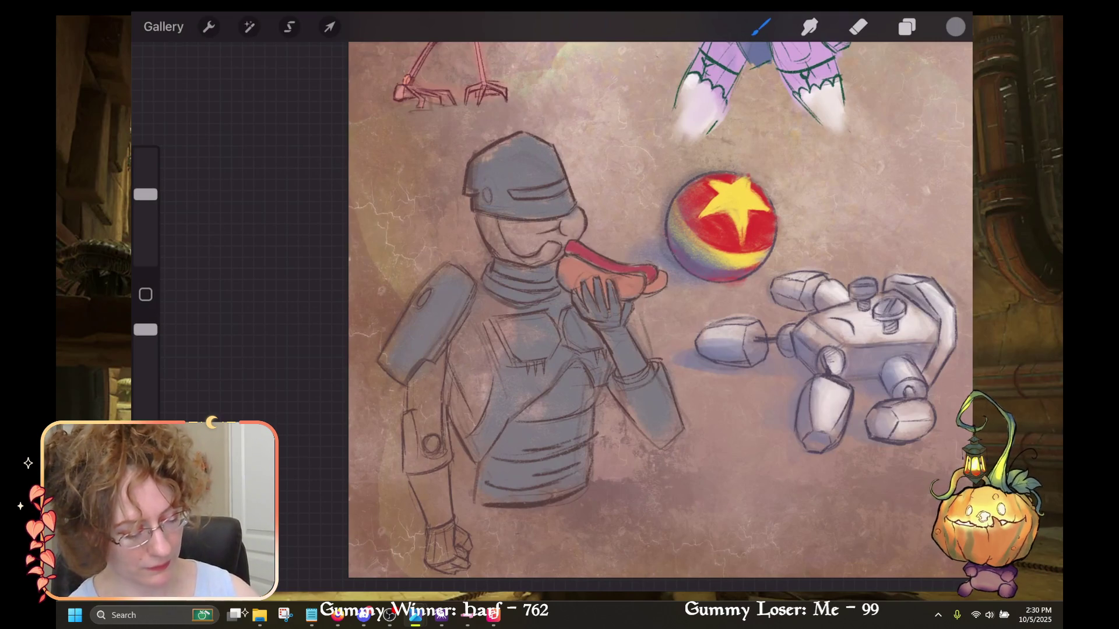
drag(490, 370, 473, 413)
drag(473, 382, 469, 404)
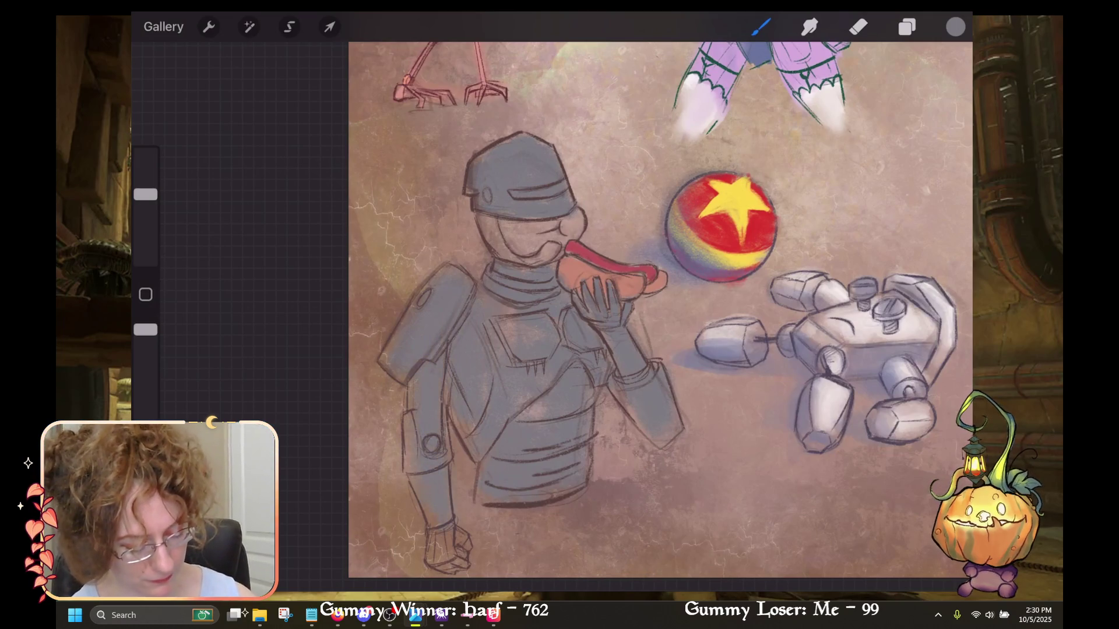
click(955, 27)
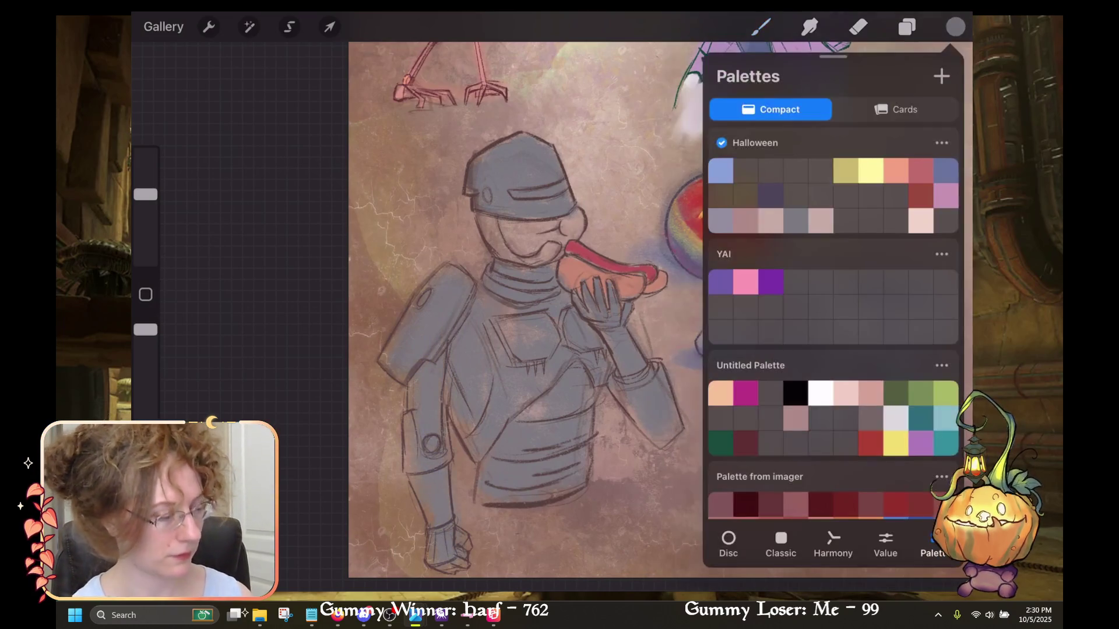
Pick a dark purple and shade the robot's lower torso bands with dark blue strokes.
click(771, 195)
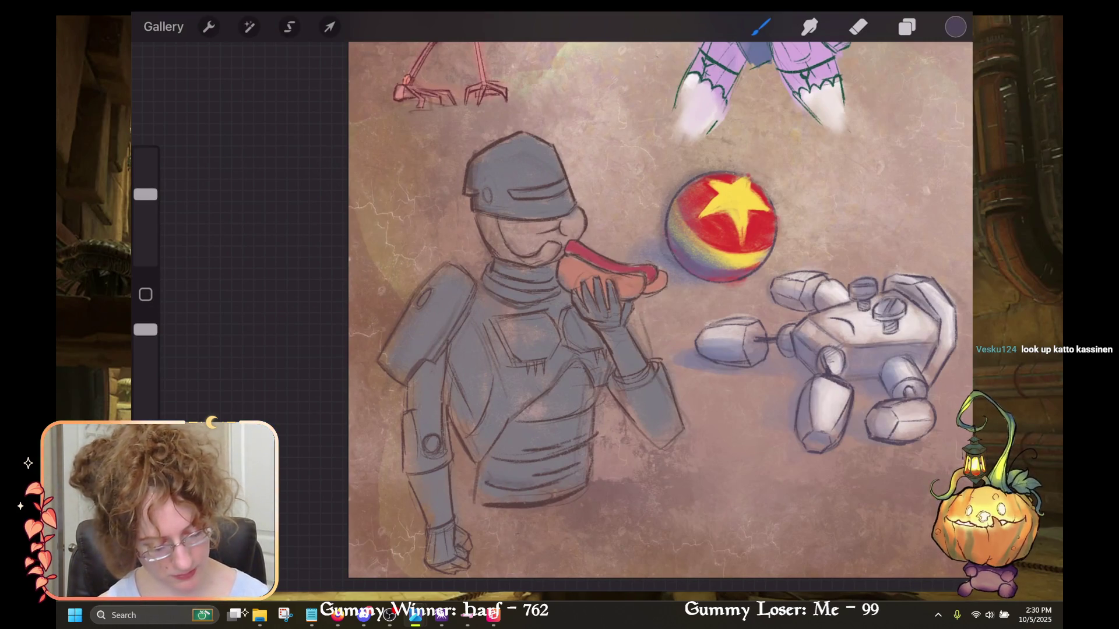
drag(486, 474, 530, 481)
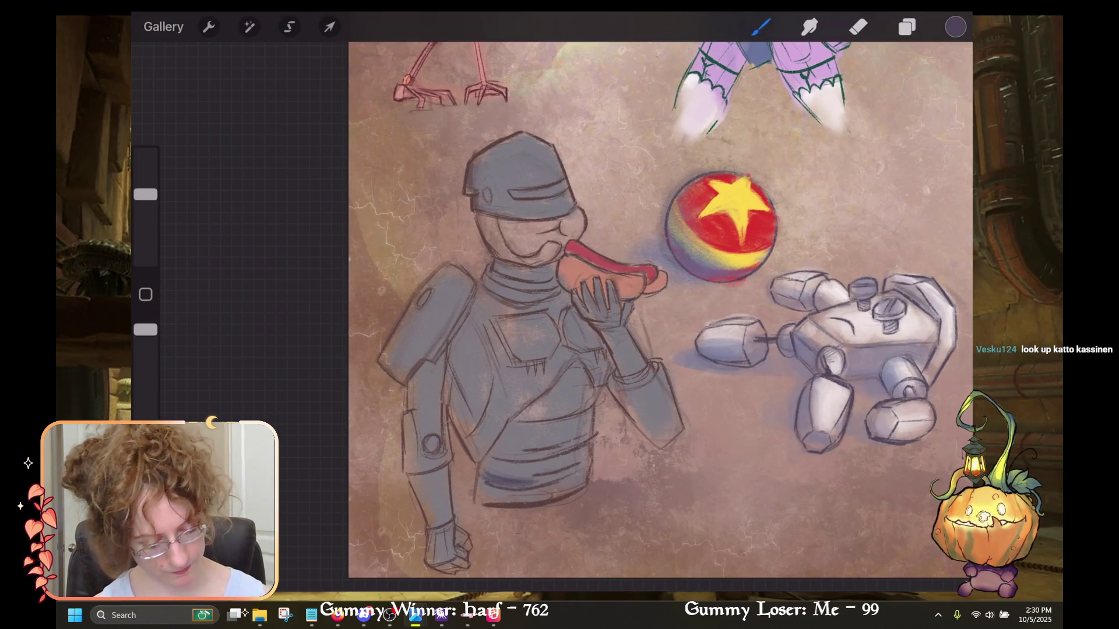
scroll(617, 309, up, 3)
mouse_move(512, 337)
mouse_down()
mouse_move(504, 370)
mouse_move(465, 419)
mouse_up()
drag(476, 346, 481, 378)
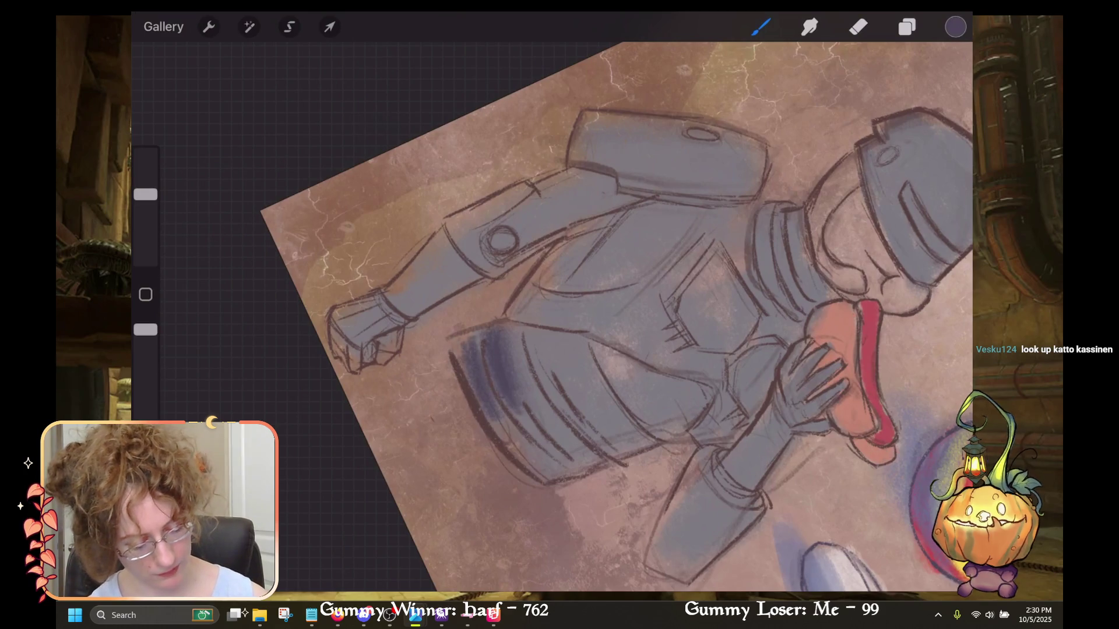
drag(469, 336, 459, 388)
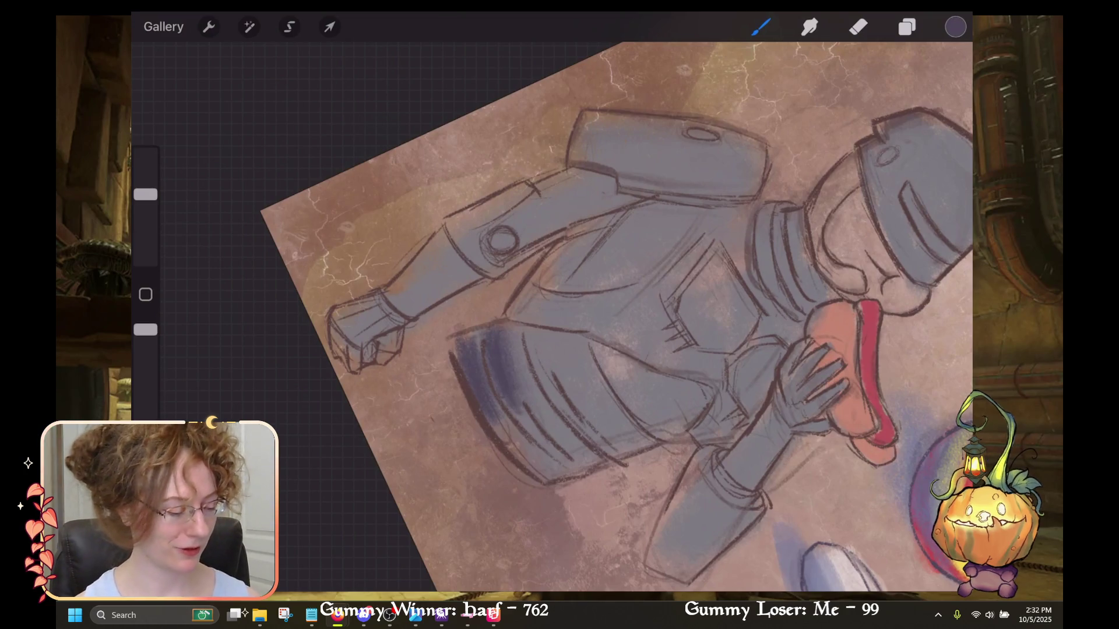
drag(582, 292, 617, 327)
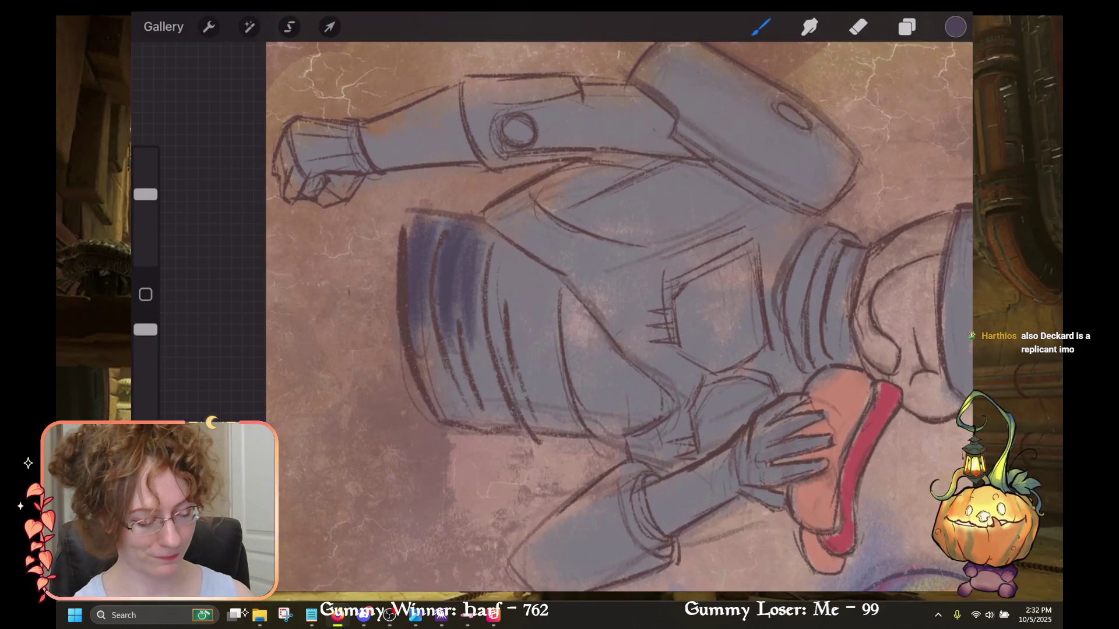
drag(423, 370, 460, 419)
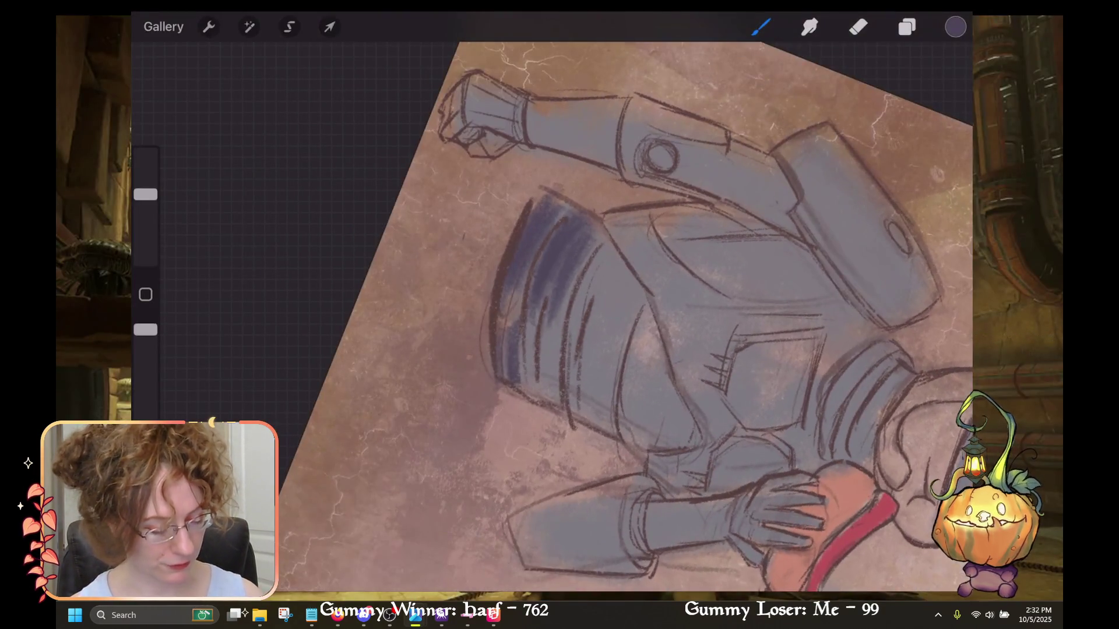
mouse_move(531, 338)
mouse_down()
mouse_move(526, 399)
mouse_move(555, 402)
mouse_move(548, 383)
mouse_up()
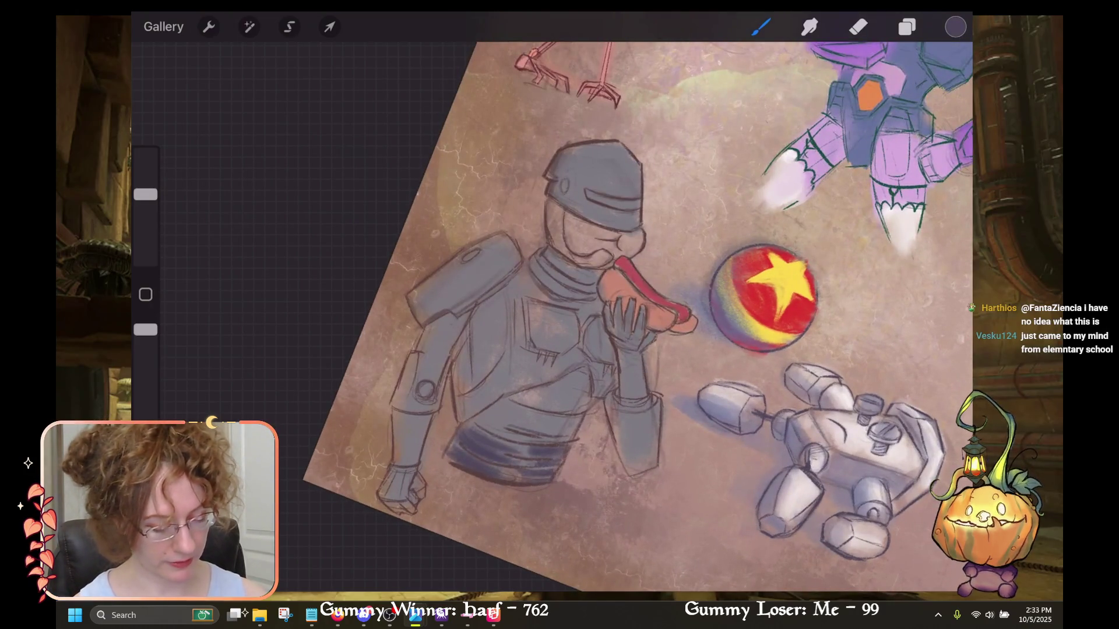
Darken the belly stripes and raise the brush size to about 51%.
mouse_move(500, 430)
mouse_down()
mouse_move(568, 404)
mouse_move(558, 400)
mouse_up()
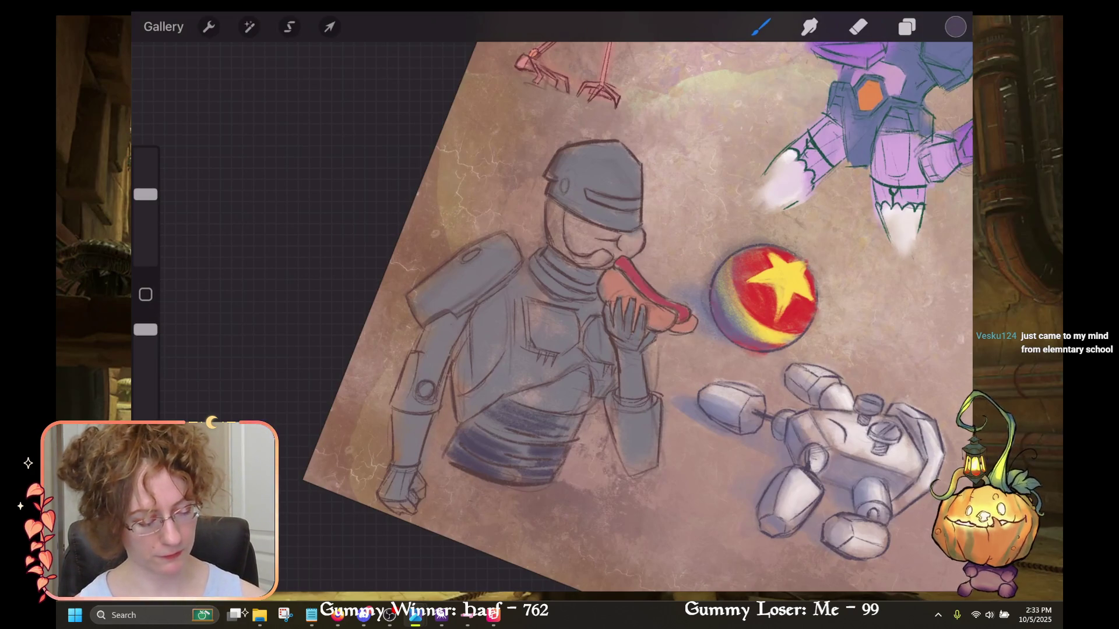
drag(491, 412, 505, 406)
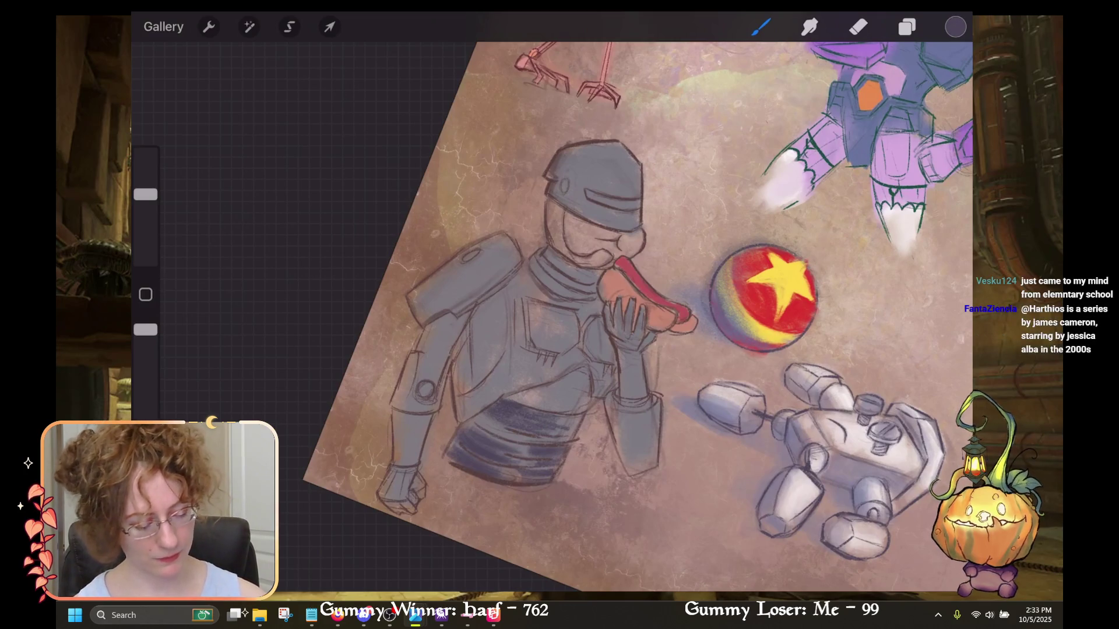
drag(146, 194, 146, 183)
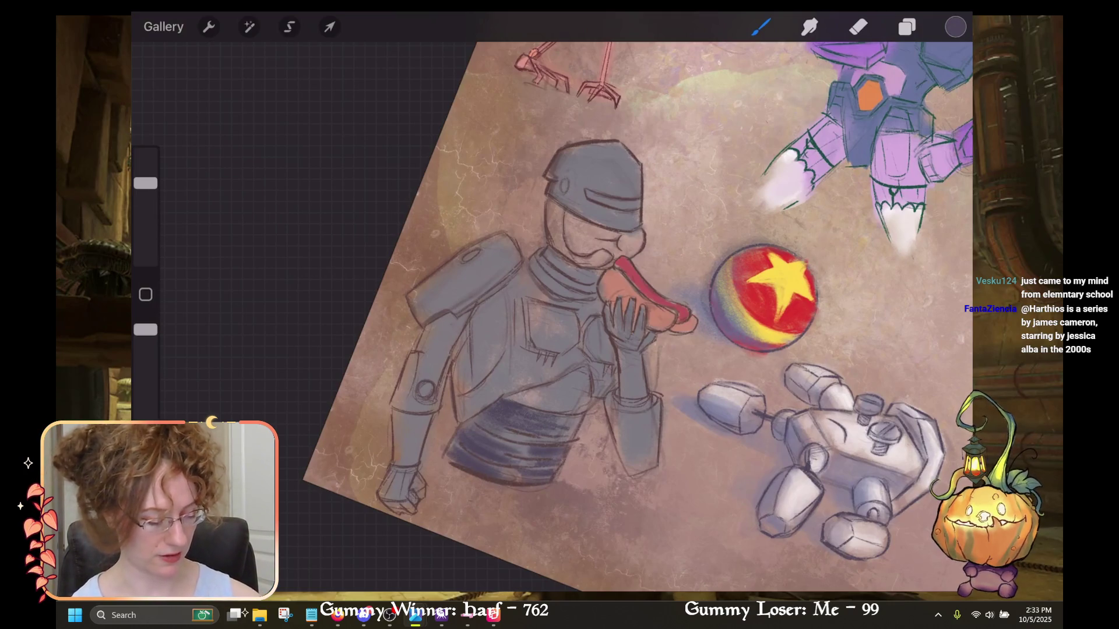
scroll(638, 317, up, 3)
scroll(641, 317, up, 1)
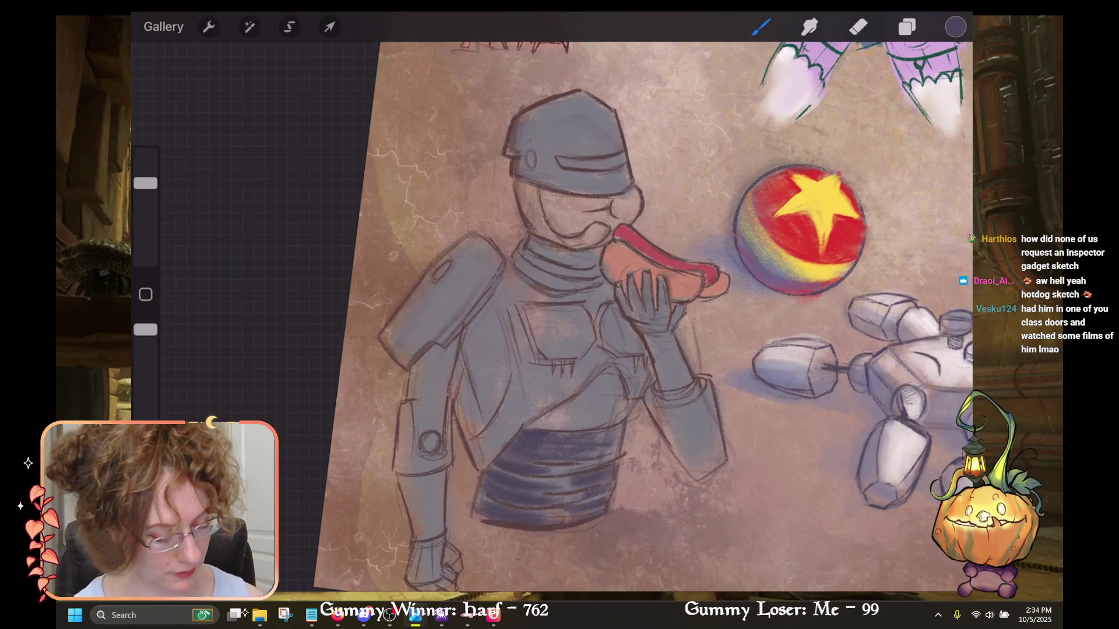
scroll(641, 315, down, 2)
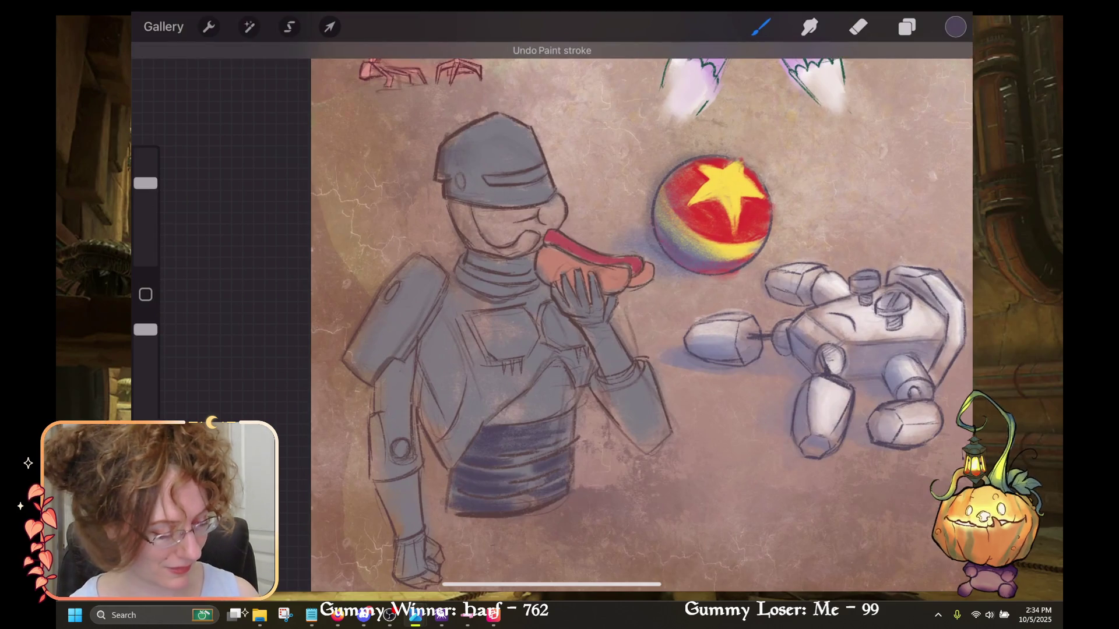
Turn on Alpha Lock for Layer 3 and paint dark strokes on the helmet.
click(906, 27)
click(798, 169)
click(652, 170)
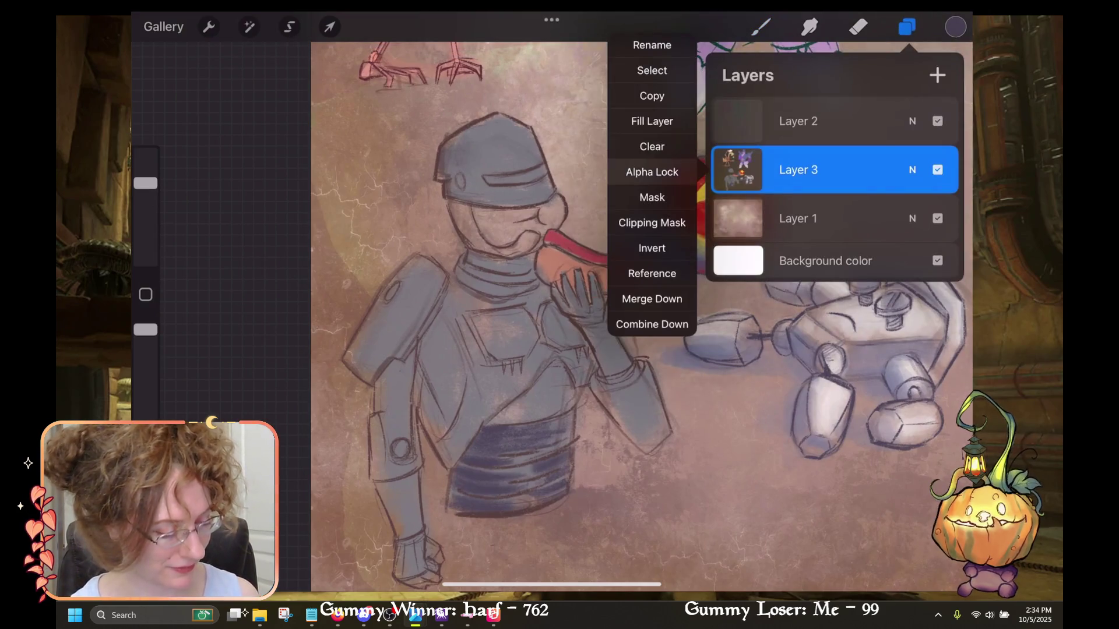
click(760, 27)
drag(478, 125, 484, 198)
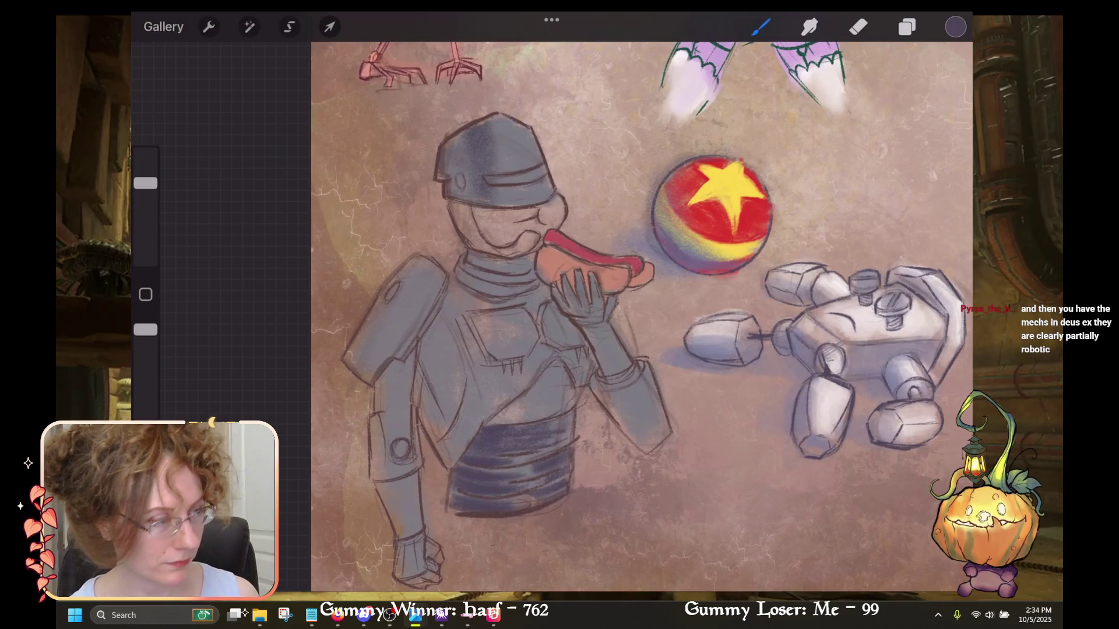
Dab a dark red from the Palette from imager onto the helmet.
click(956, 26)
click(921, 196)
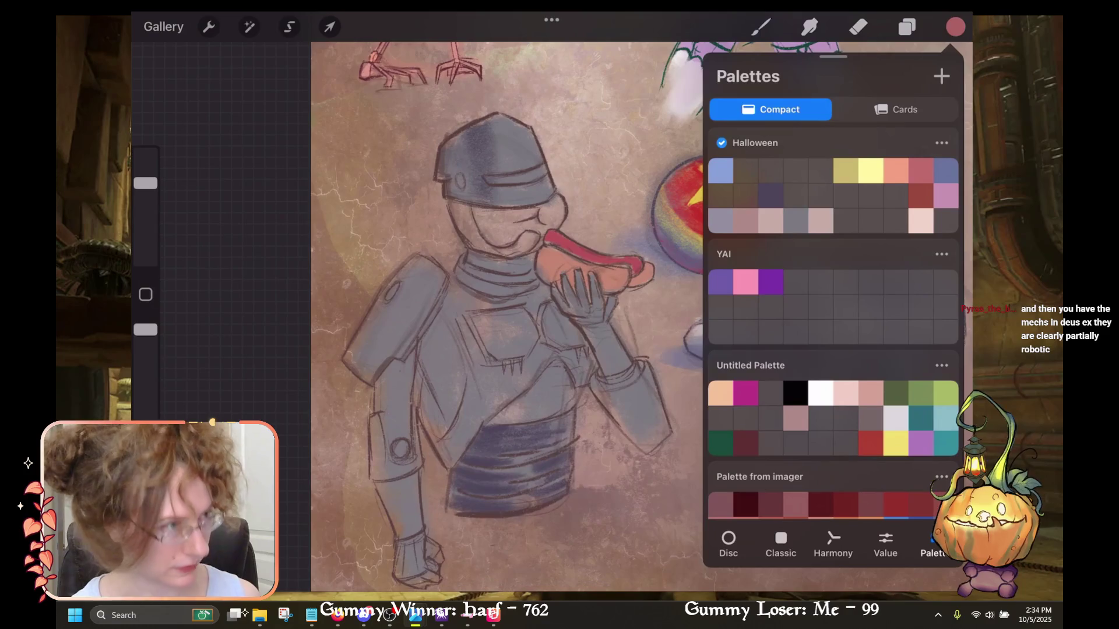
click(896, 505)
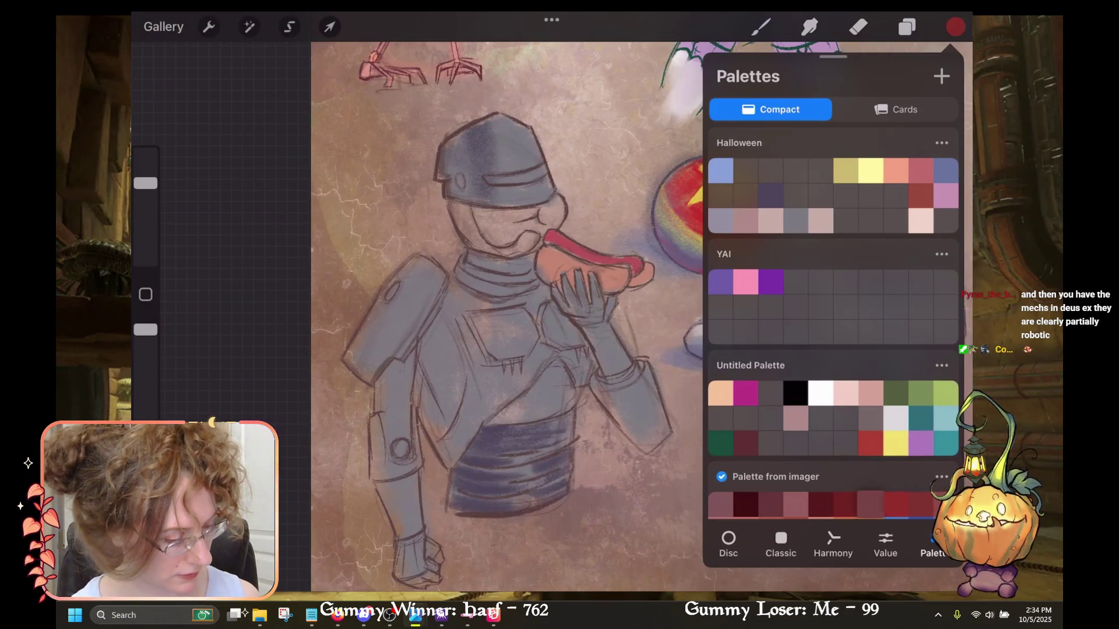
click(956, 27)
click(515, 128)
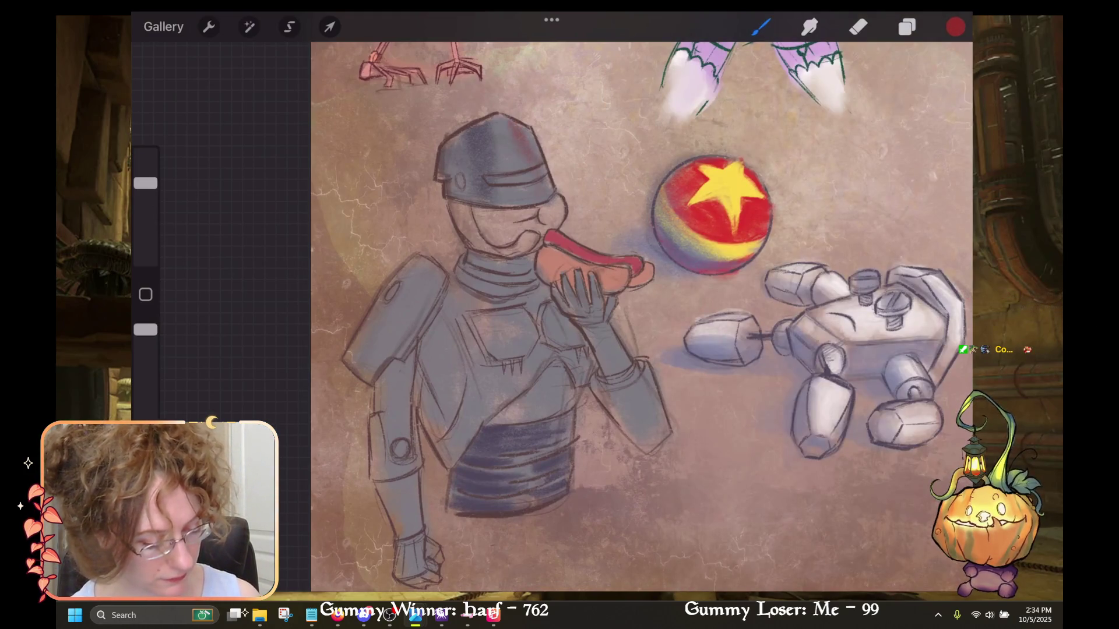
Choose white from the Untitled Palette as the brush colour.
click(956, 27)
click(956, 27)
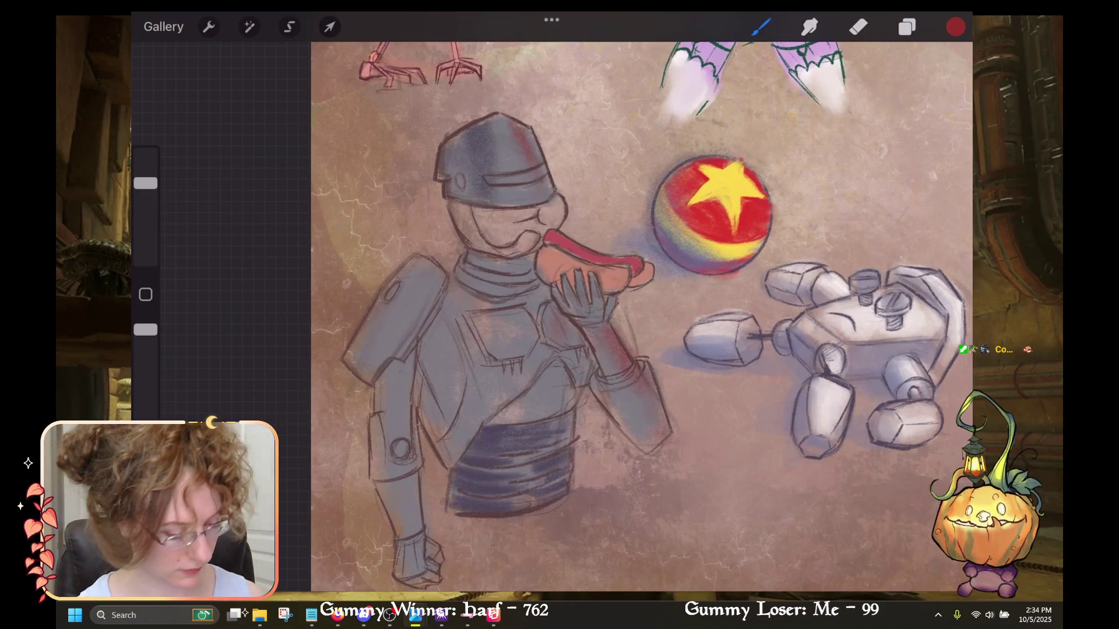
click(955, 27)
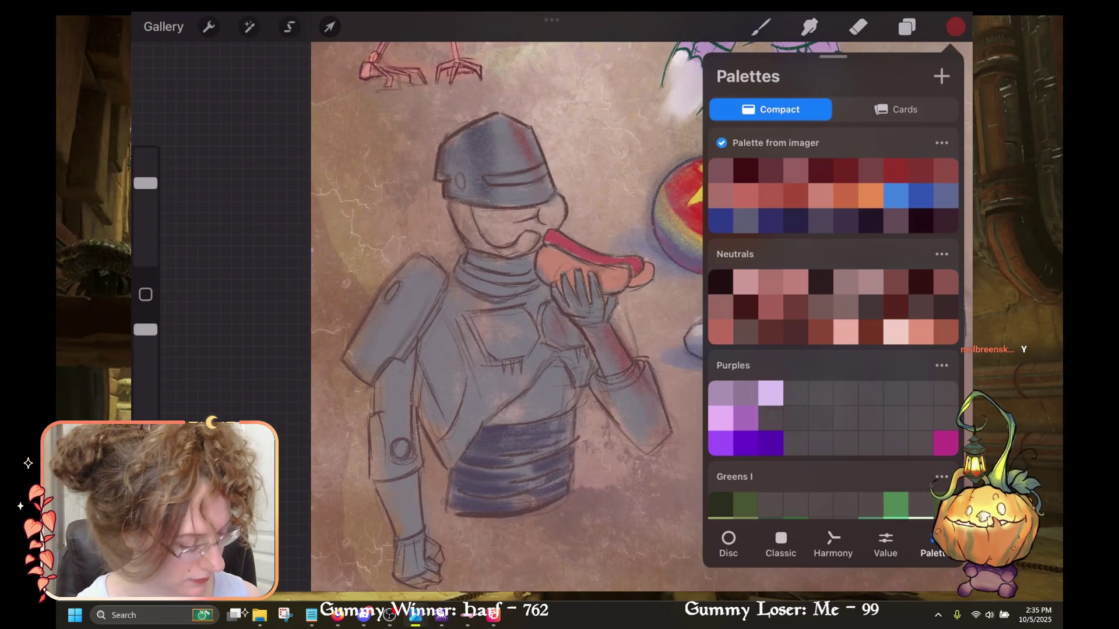
scroll(833, 309, up, 5)
click(821, 364)
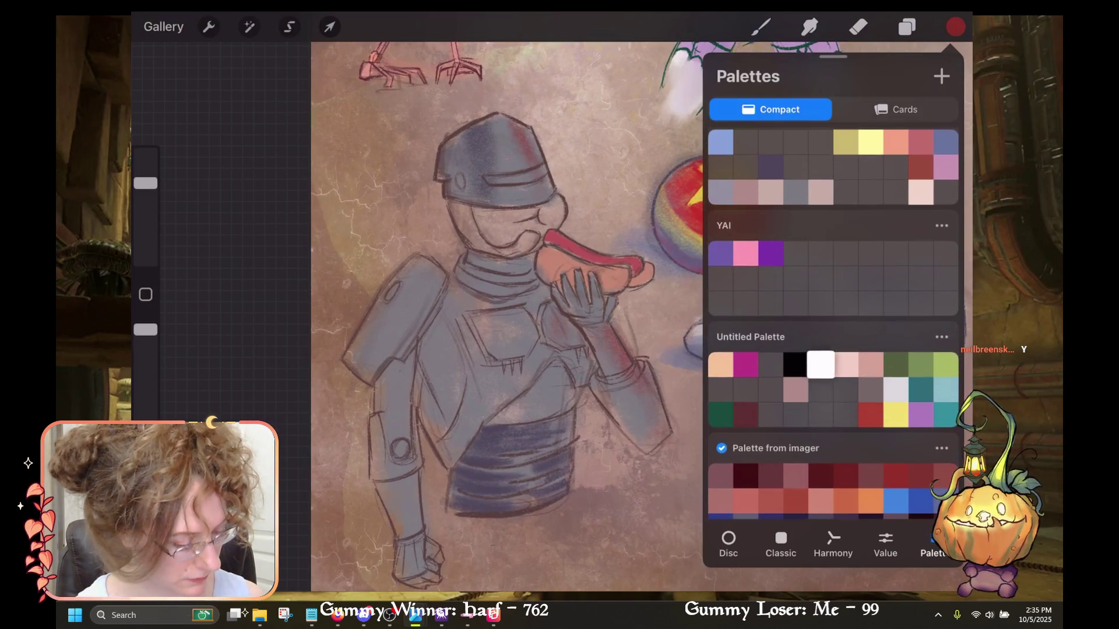
click(955, 27)
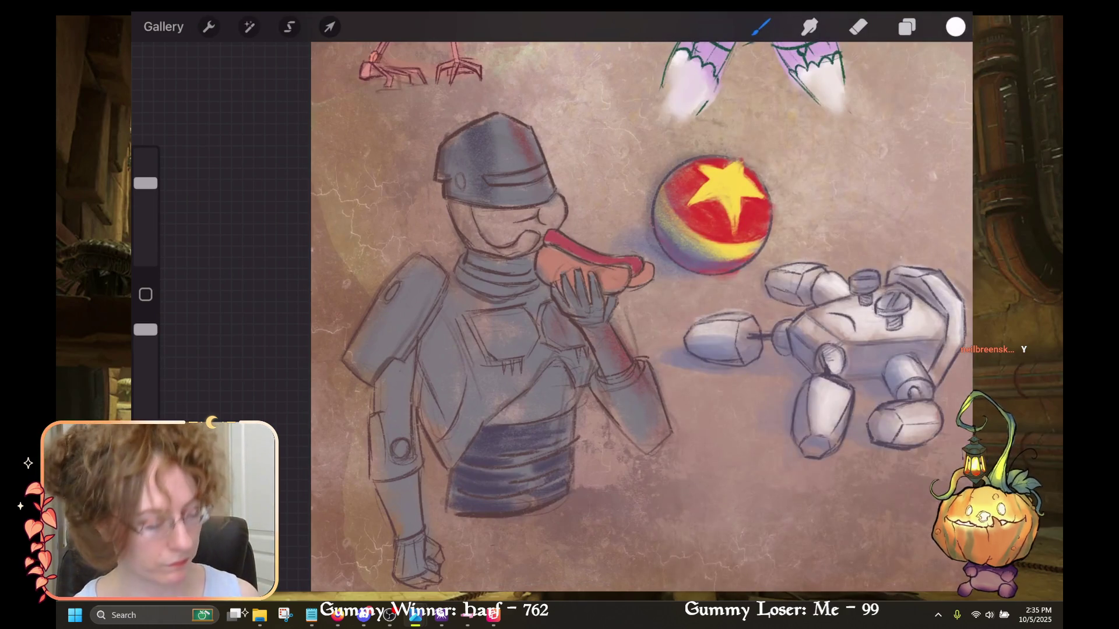
Add a white highlight to the helmet and select dark purple in the Classic picker.
mouse_move(496, 198)
mouse_down()
mouse_move(529, 178)
mouse_move(494, 119)
mouse_up()
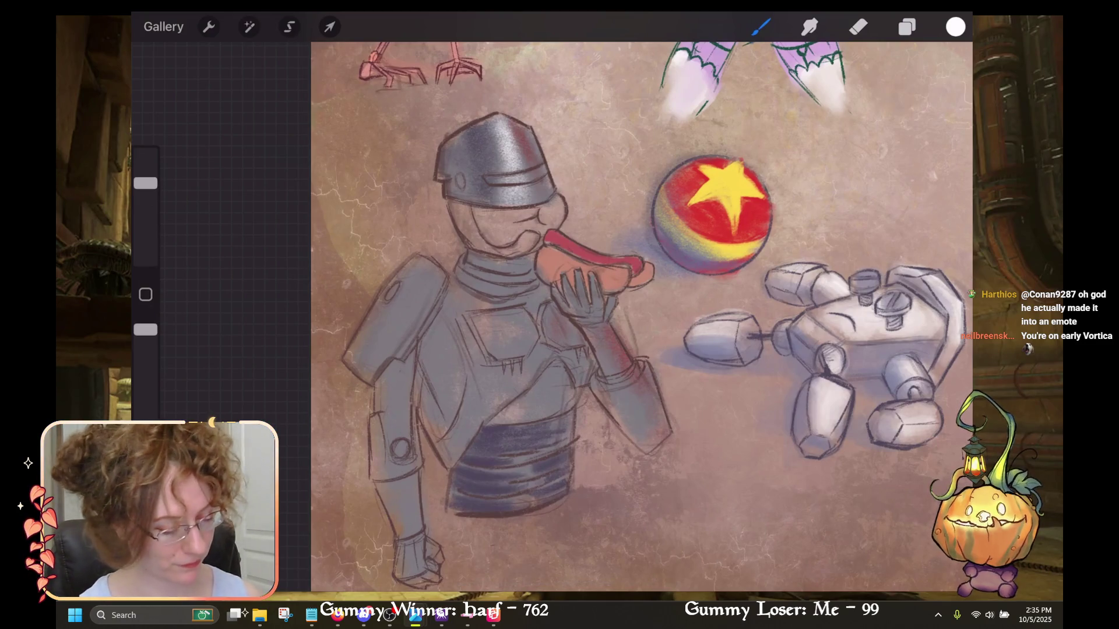
click(955, 26)
click(780, 544)
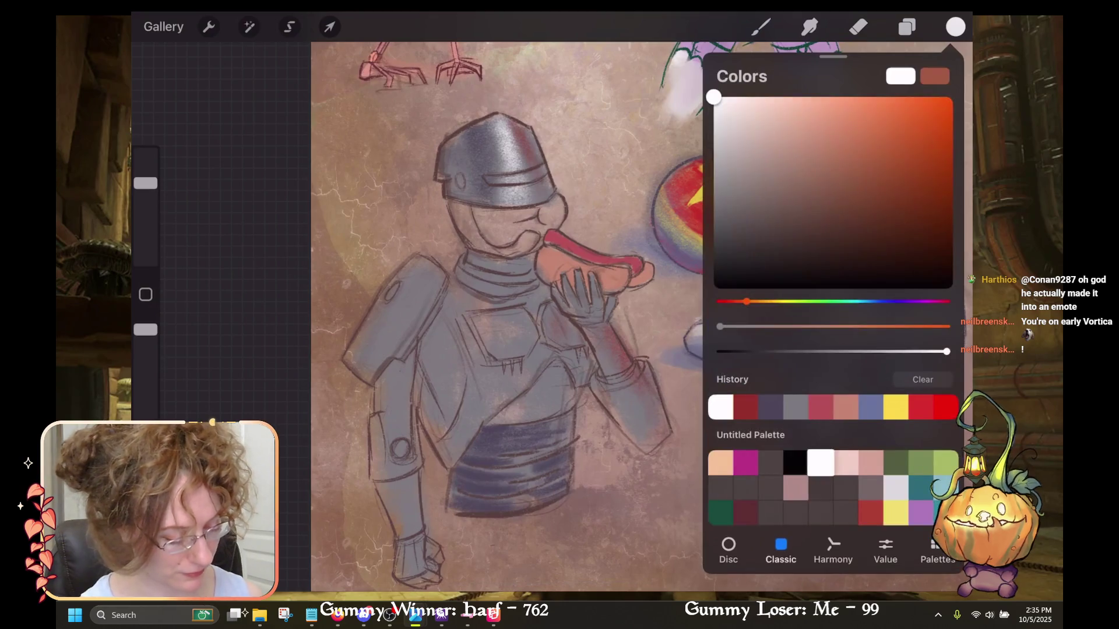
click(756, 225)
click(760, 27)
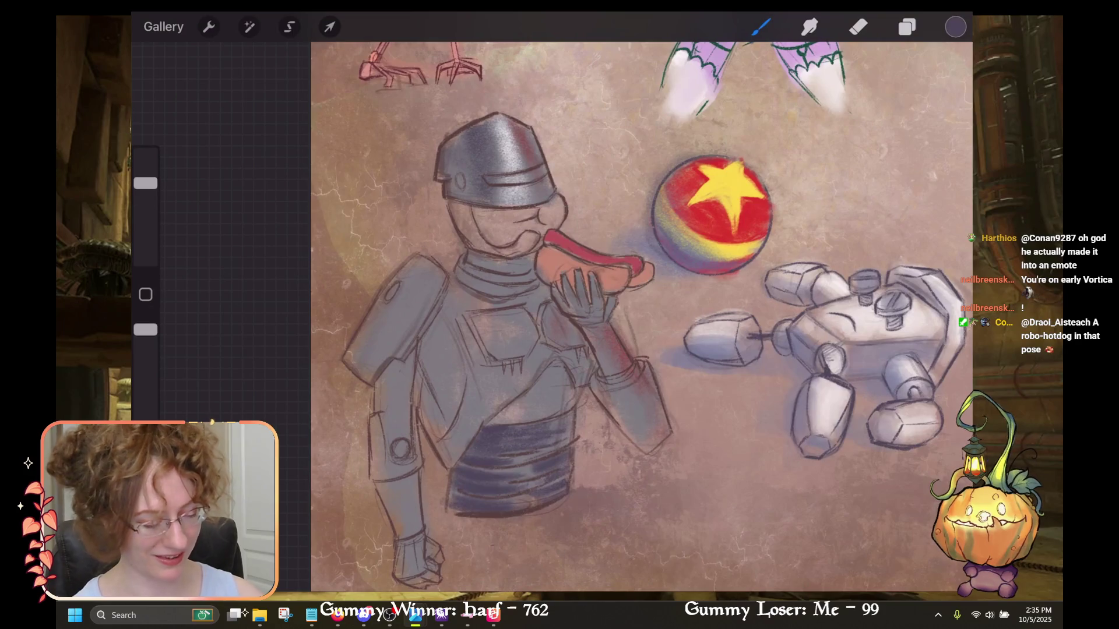
Review Layer 3's options and darken the mouth area, undoing then redoing the stroke.
click(907, 27)
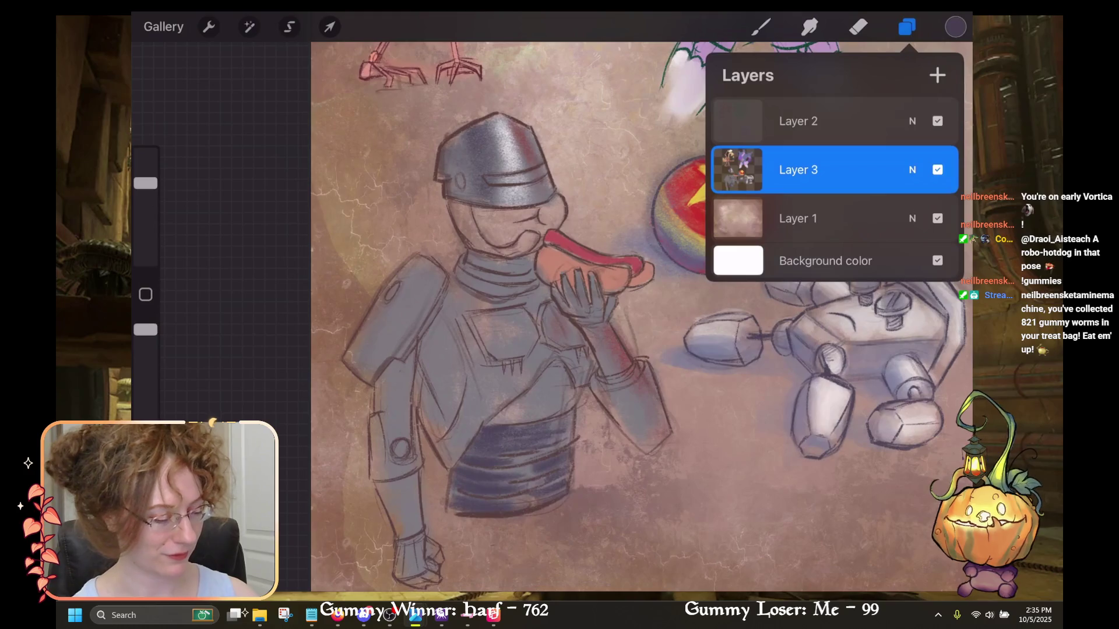
click(738, 169)
click(761, 27)
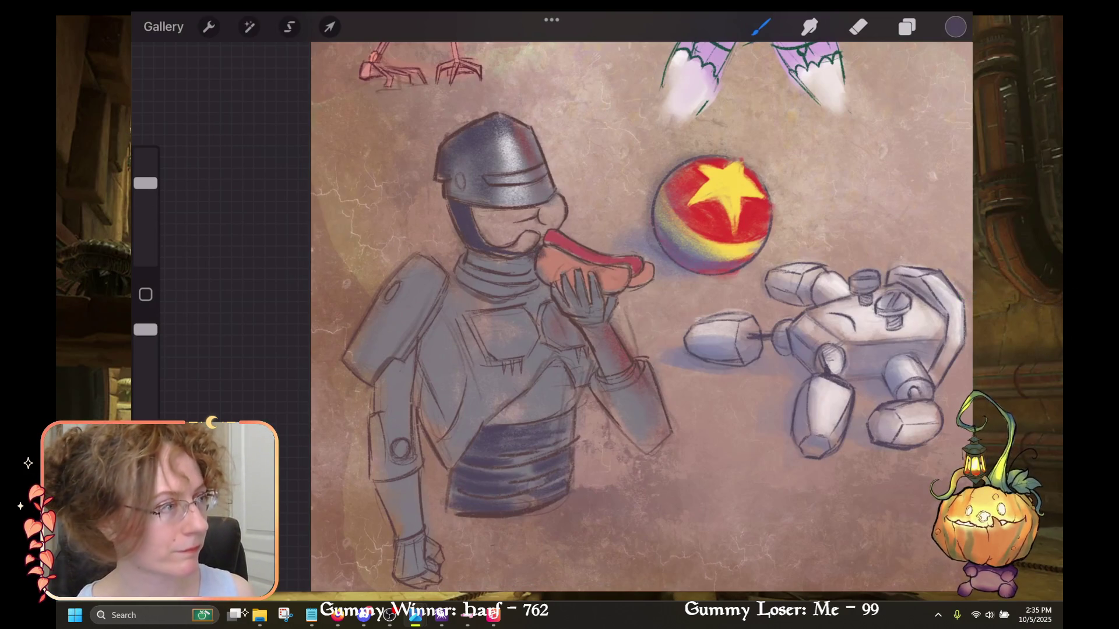
key(ctrl+z)
key(ctrl+shift+z)
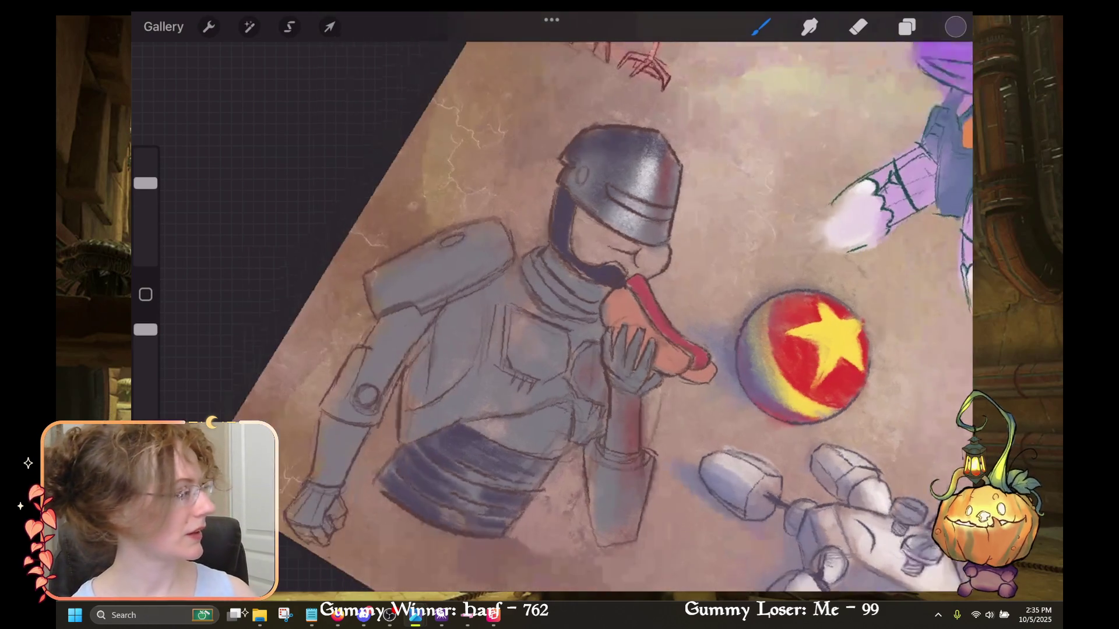
drag(495, 262, 635, 303)
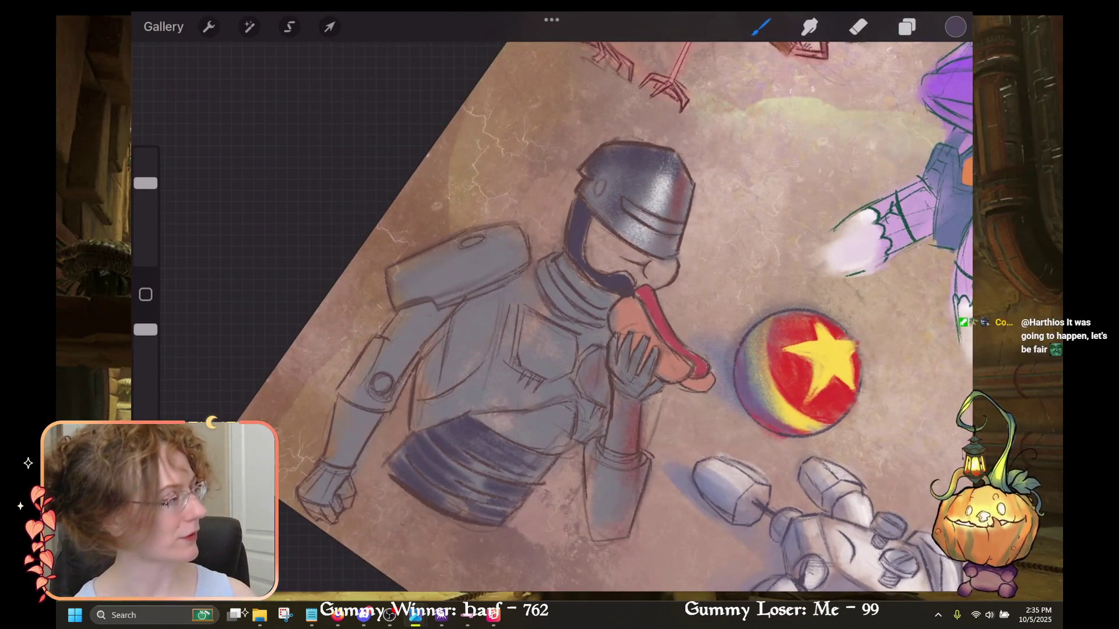
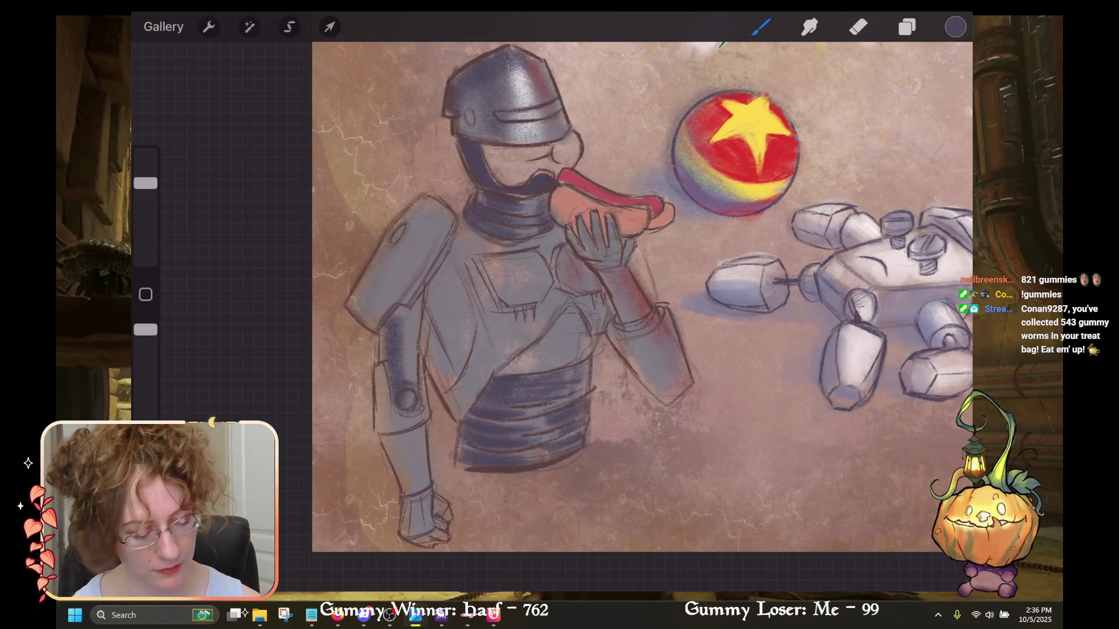
Paint two dark blue shading strokes down RoboCop's left upper arm.
drag(405, 310, 407, 377)
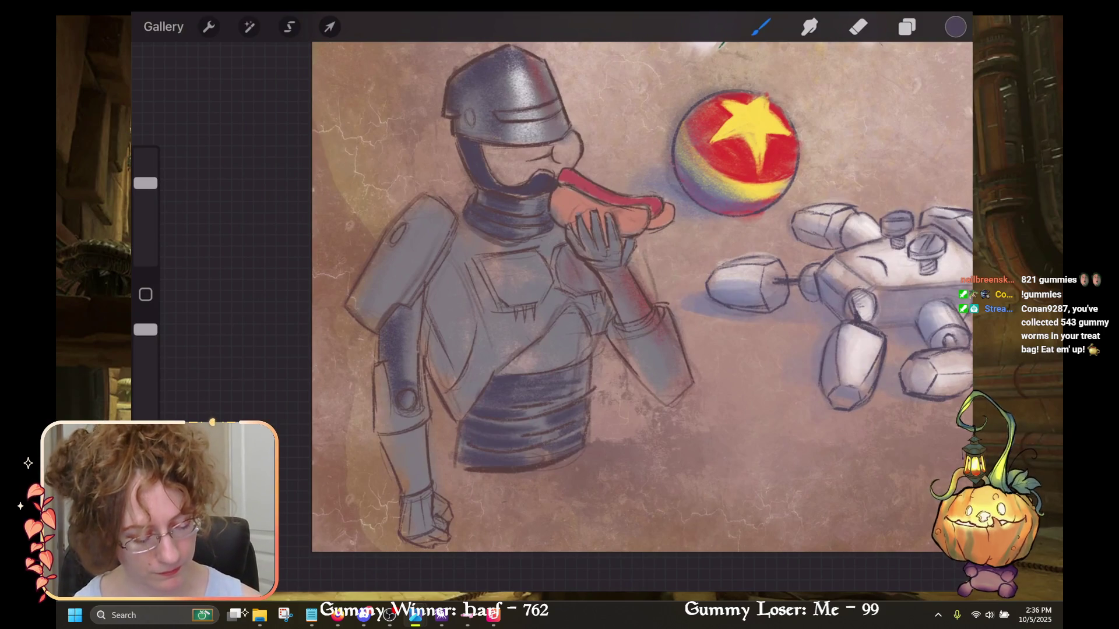
drag(409, 317, 409, 378)
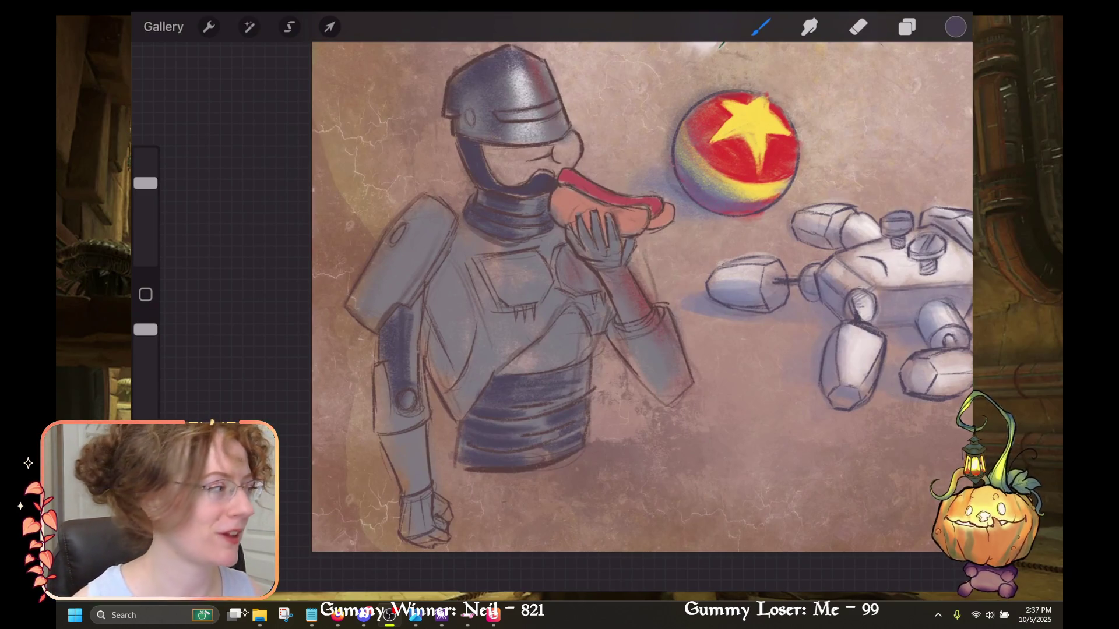
mouse_move(558, 213)
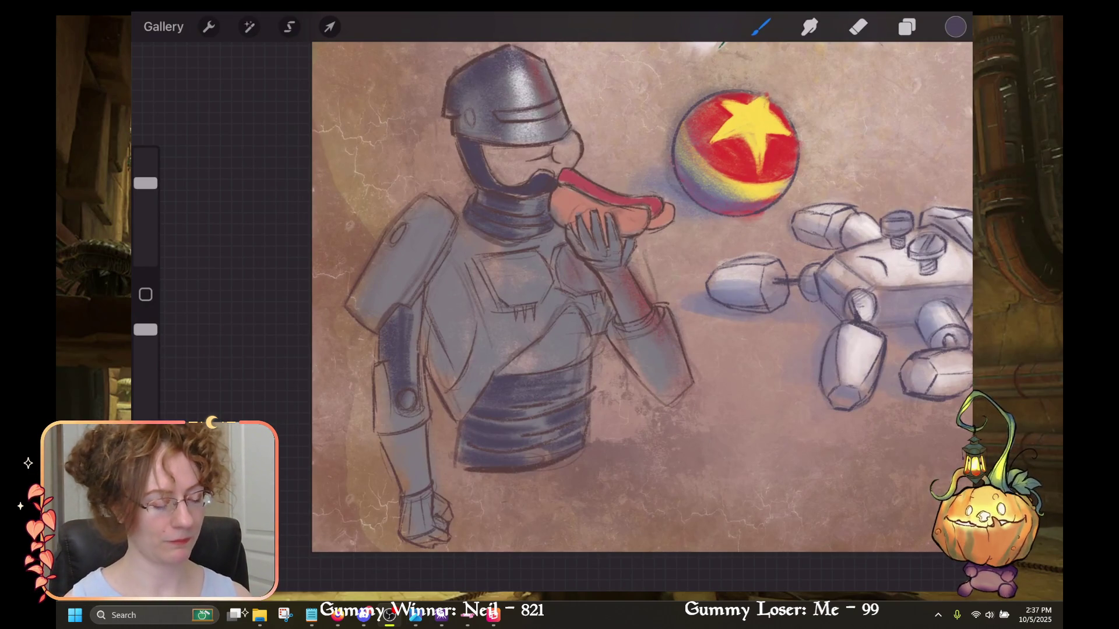
scroll(641, 314, up, 3)
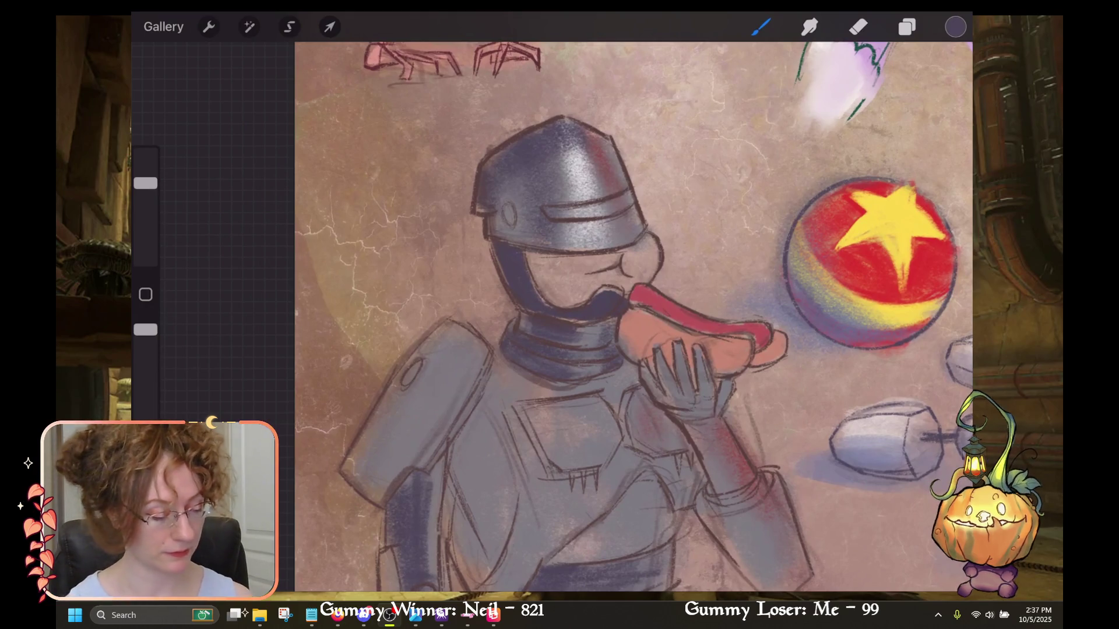
scroll(641, 315, down, 3)
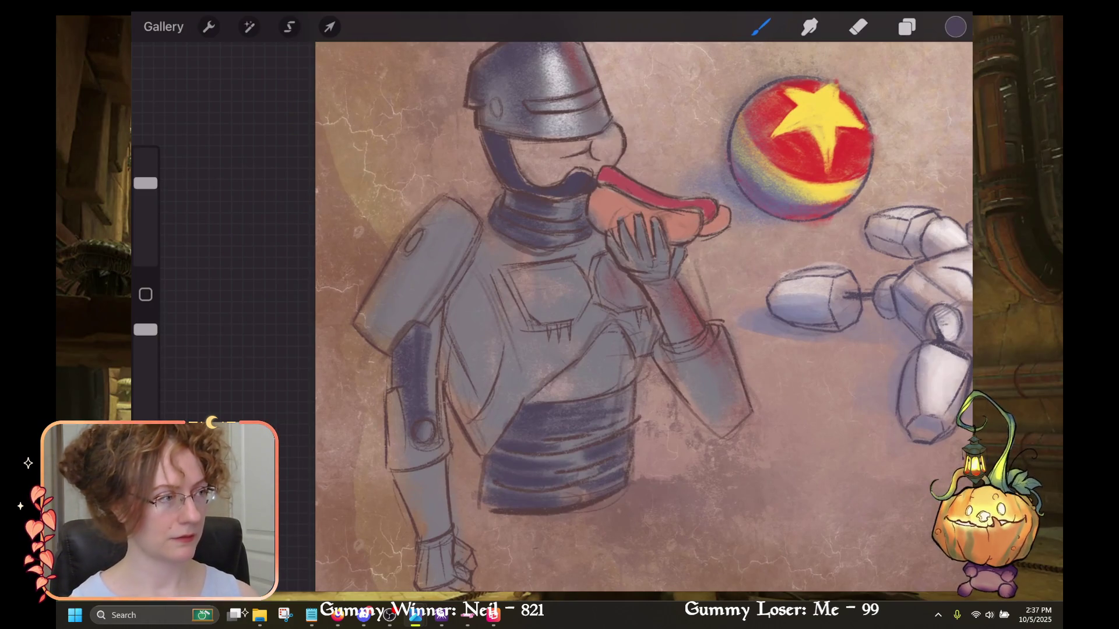
scroll(641, 315, down, 3)
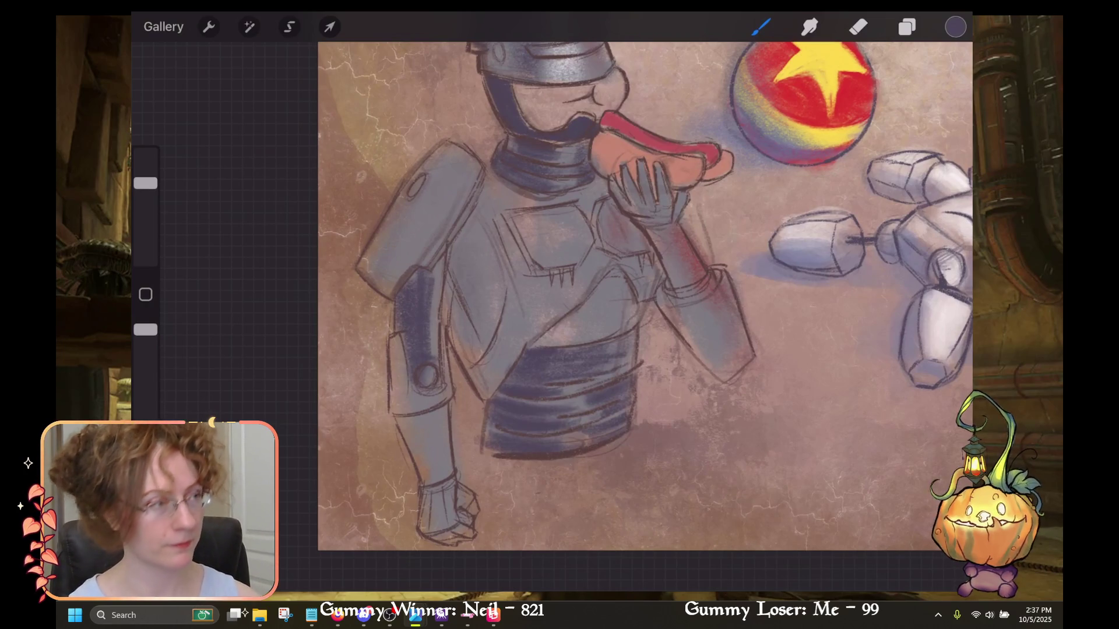
Deepen the dark blue shadows on RoboCop's chest and the upper arm below the shoulder pad.
drag(469, 250, 478, 300)
drag(470, 249, 479, 214)
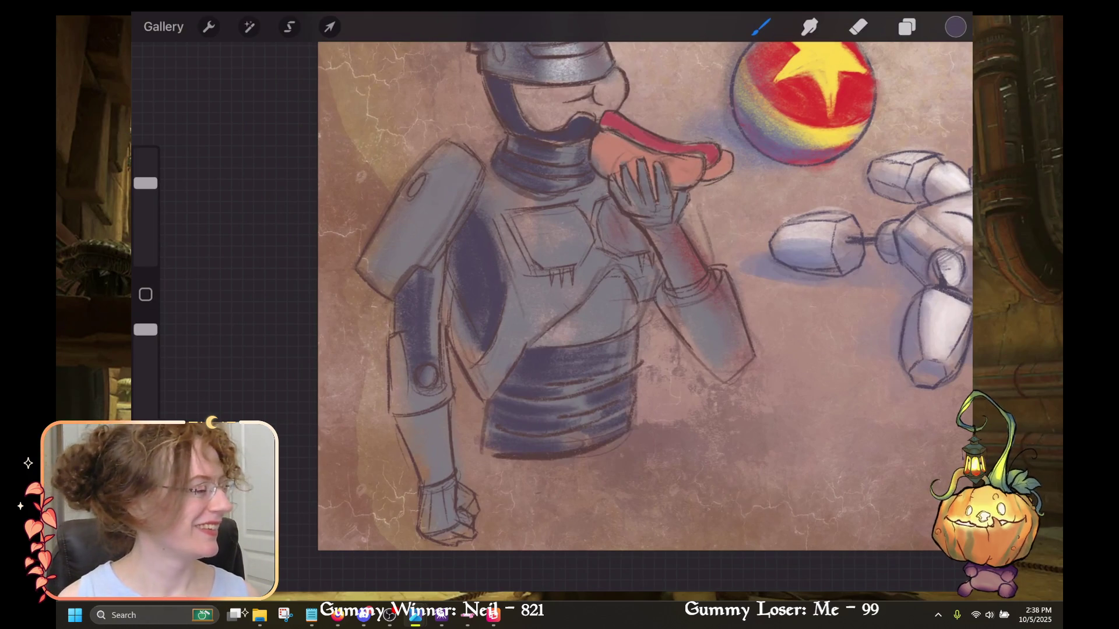
scroll(583, 291, up, 3)
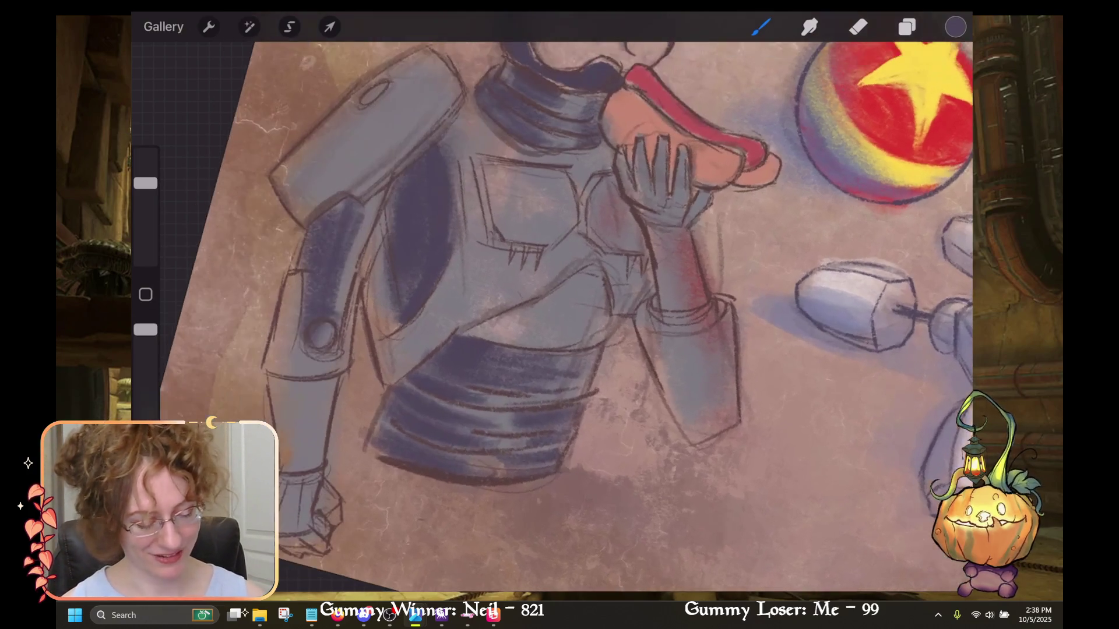
drag(376, 210, 341, 308)
drag(385, 195, 354, 271)
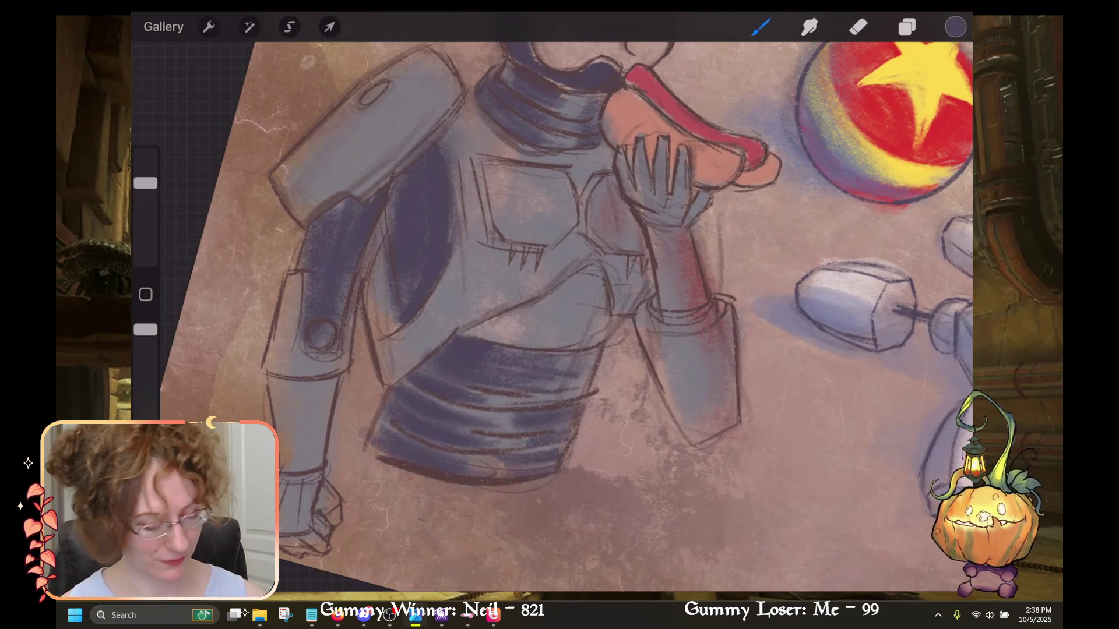
Shade the left shoulder pad darker, then pick white from the saved palette.
scroll(583, 291, down, 3)
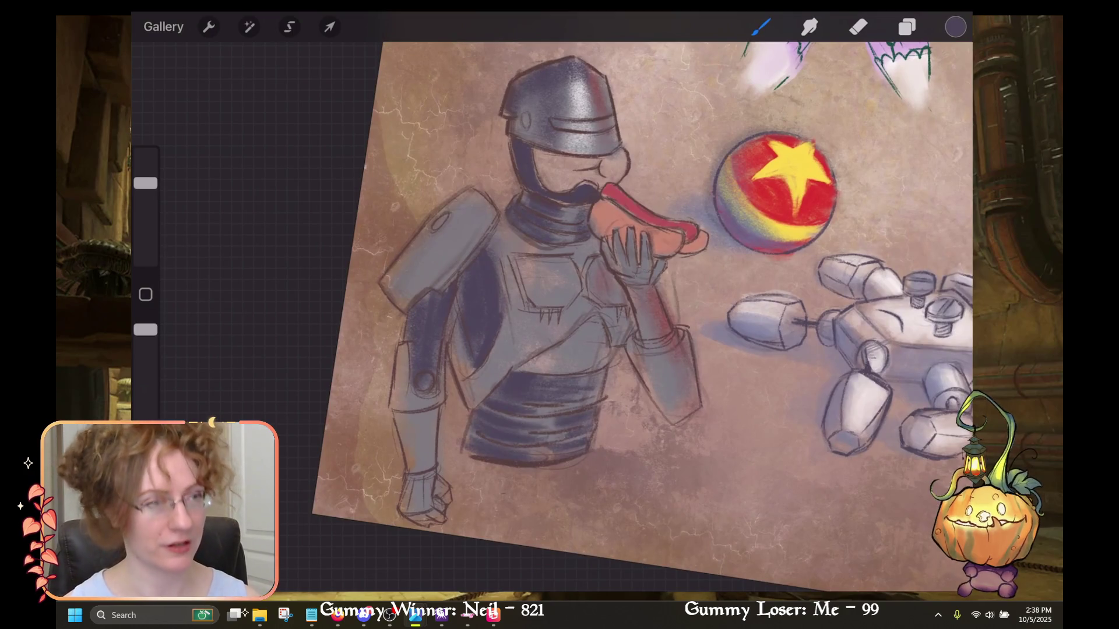
scroll(641, 303, up, 2)
mouse_move(489, 181)
mouse_down()
mouse_move(429, 230)
mouse_move(405, 303)
mouse_move(458, 206)
mouse_up()
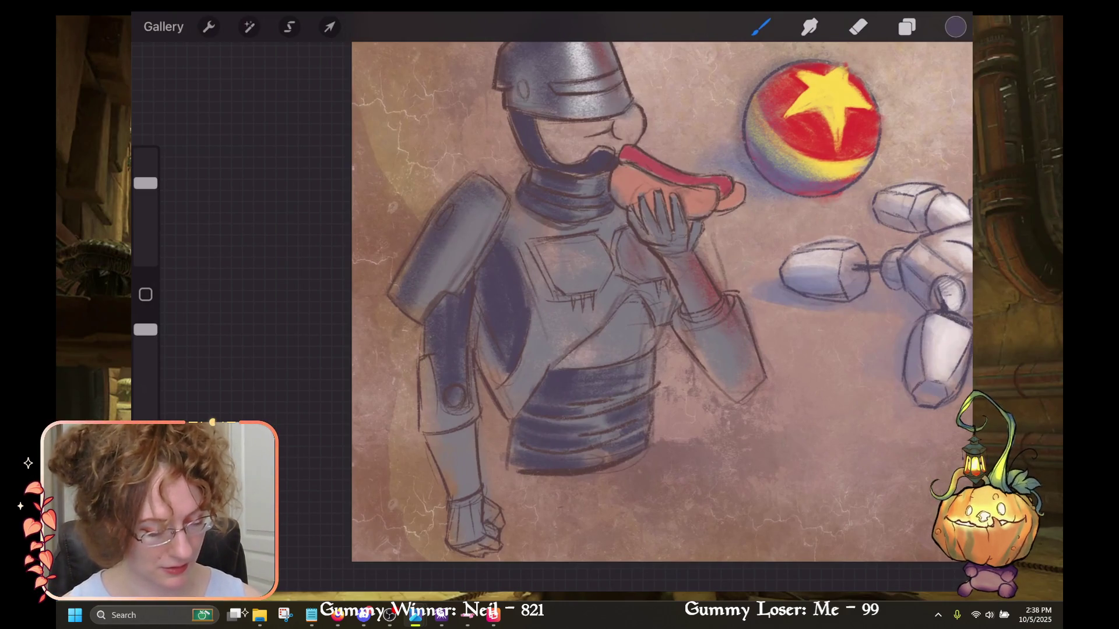
drag(441, 261, 432, 279)
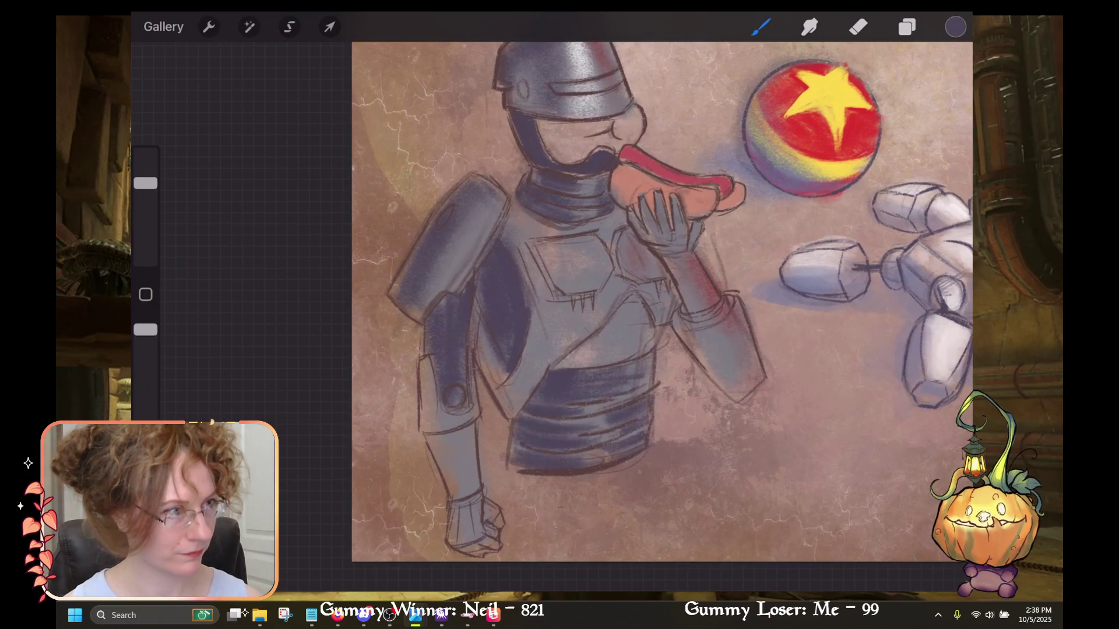
click(955, 27)
click(821, 463)
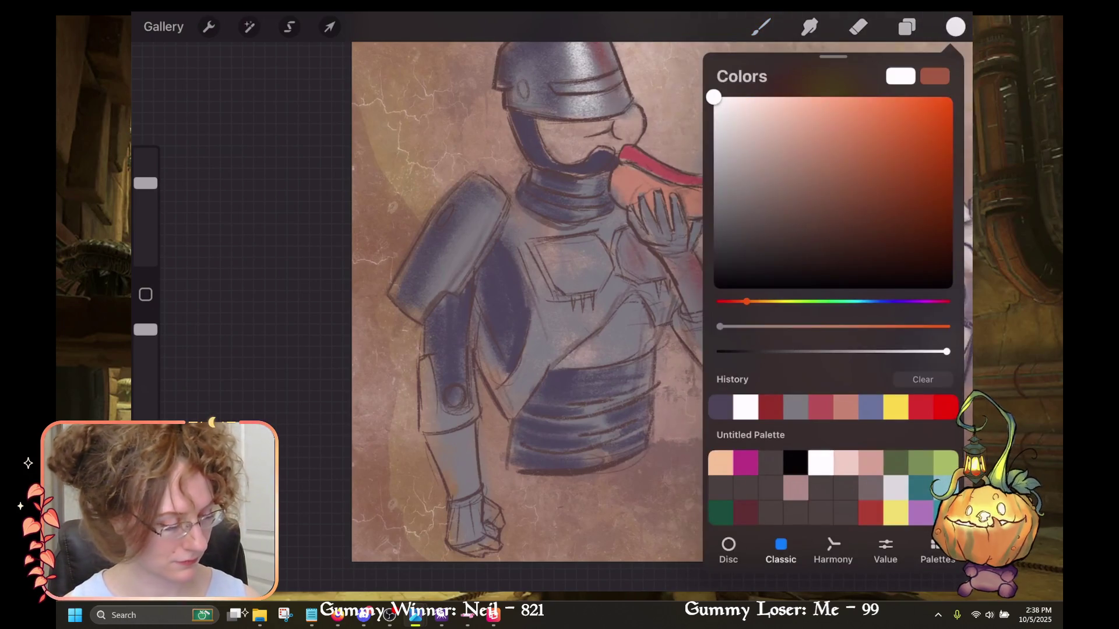
Paint white highlight strokes across RoboCop's shoulder pad.
click(956, 27)
mouse_move(446, 267)
mouse_down()
mouse_move(495, 204)
mouse_move(454, 260)
mouse_up()
drag(489, 201, 436, 287)
mouse_move(454, 239)
mouse_down()
mouse_move(408, 324)
mouse_move(423, 297)
mouse_up()
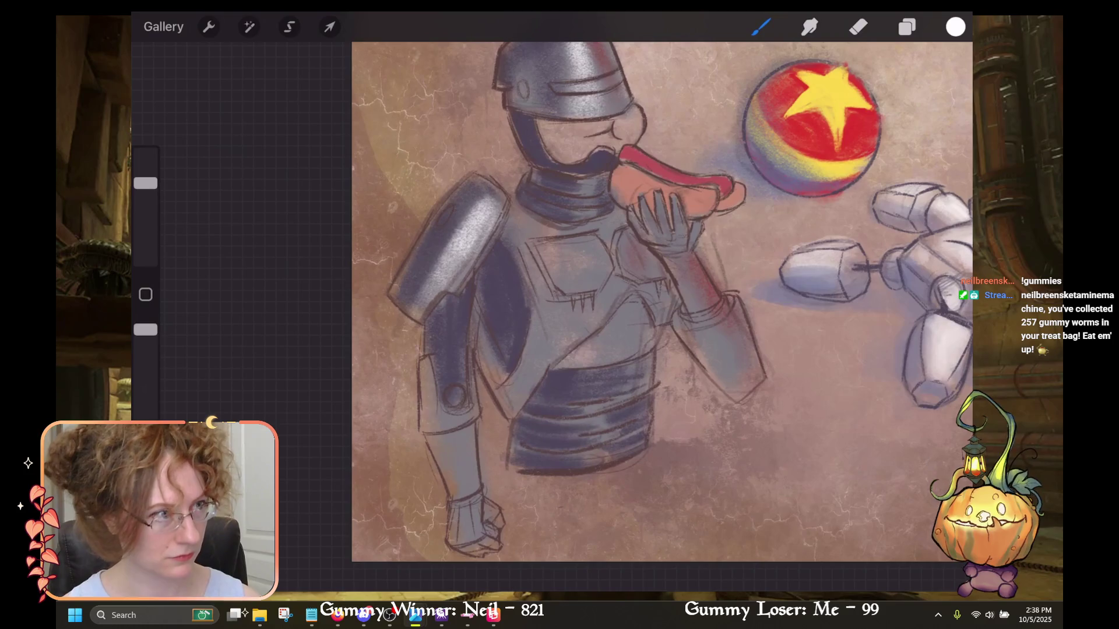
drag(492, 216, 481, 236)
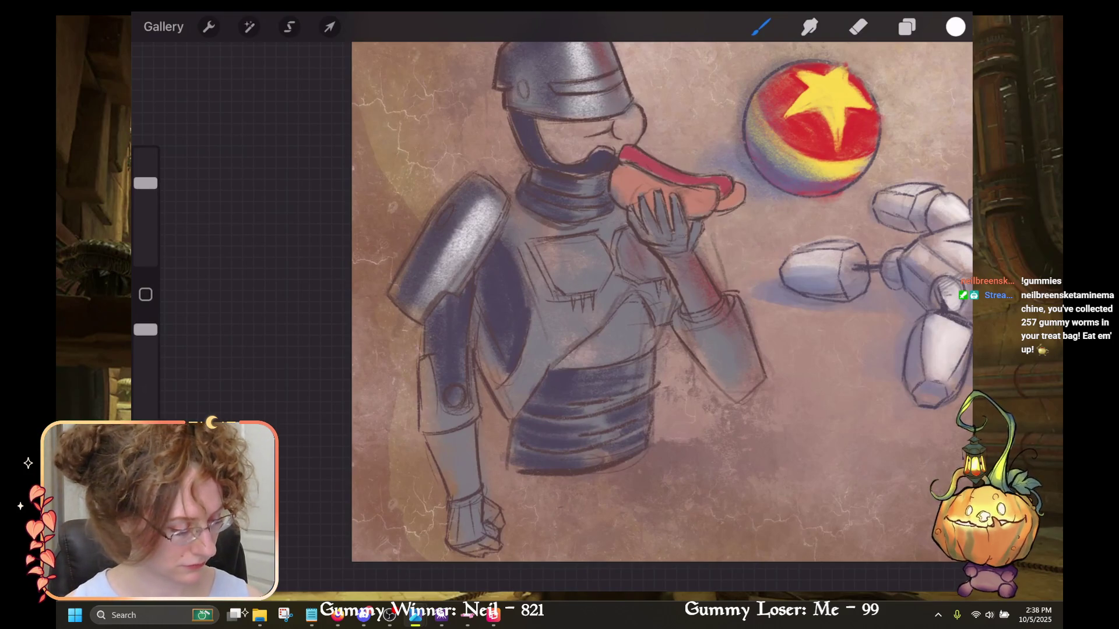
Switch to the recent red for accent touches, undoing the red mark on the belt.
click(956, 27)
click(945, 407)
click(956, 27)
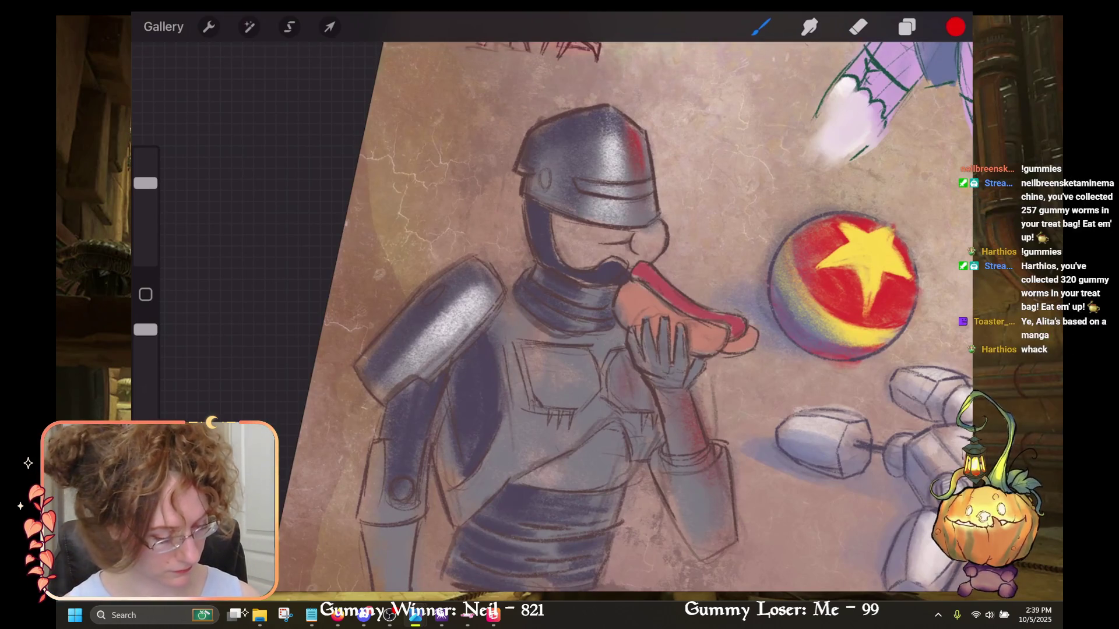
scroll(641, 314, down, 3)
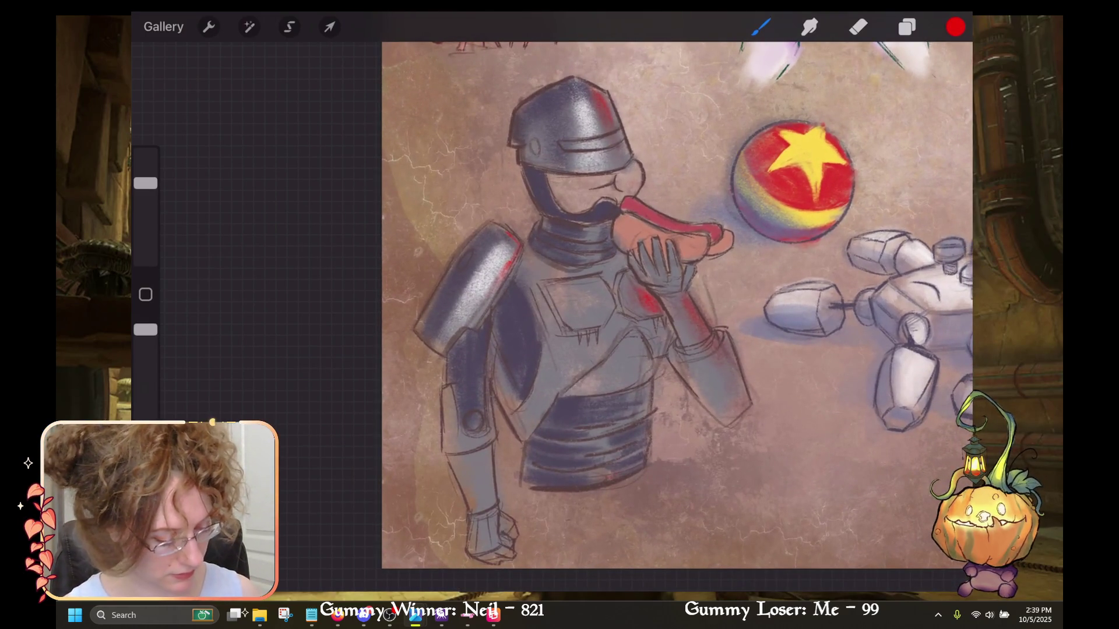
key(ctrl+z)
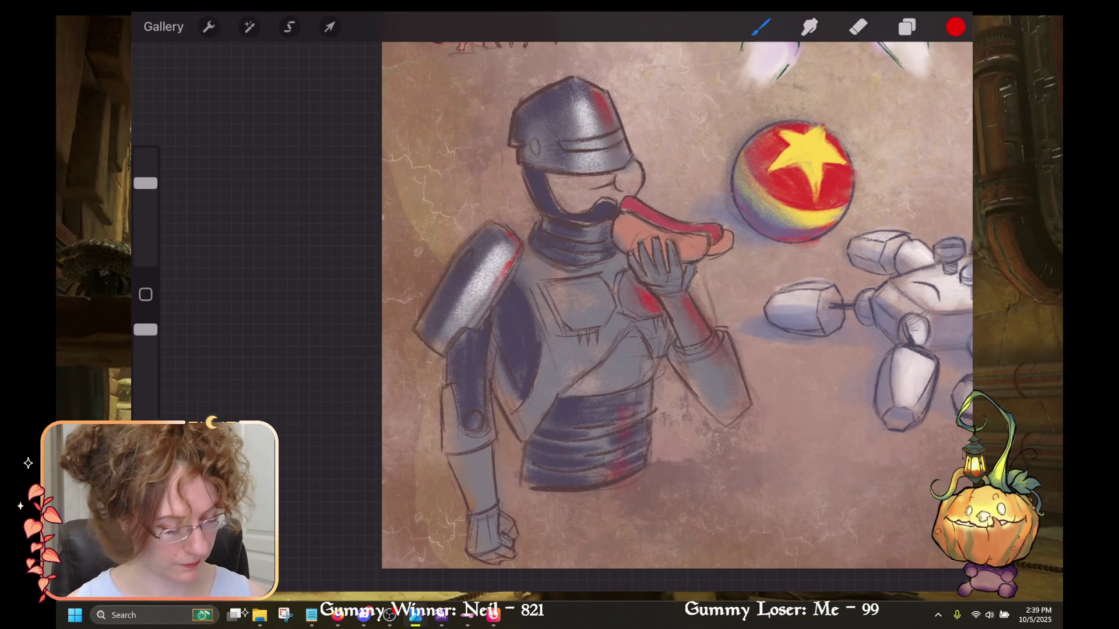
Switch the paint colour back to the dark slate-purple from the recent colours.
click(955, 26)
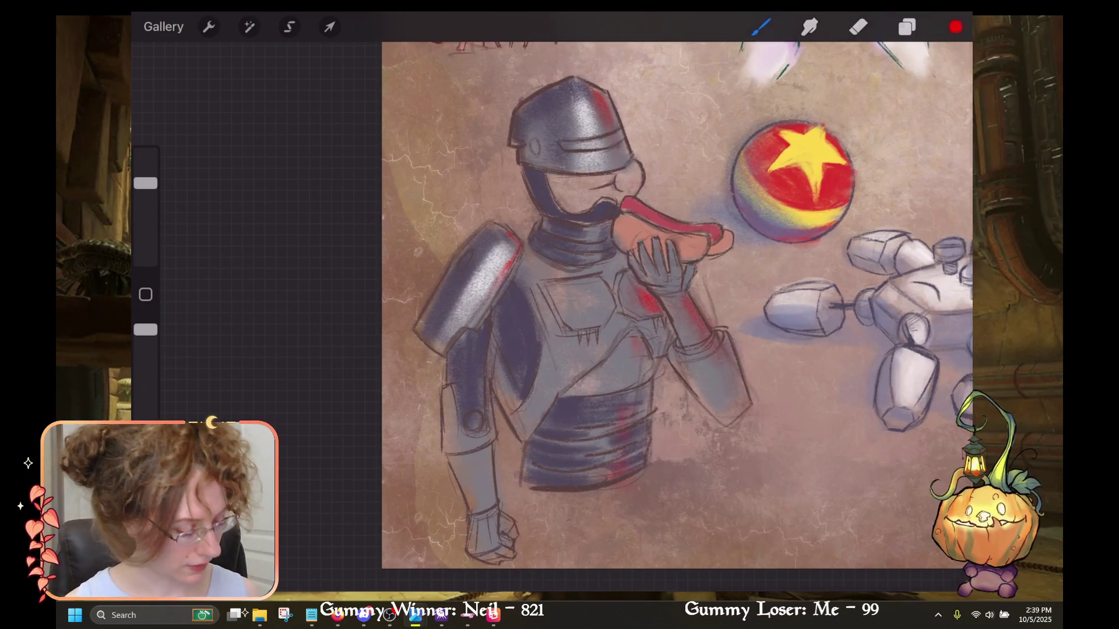
click(770, 407)
click(955, 27)
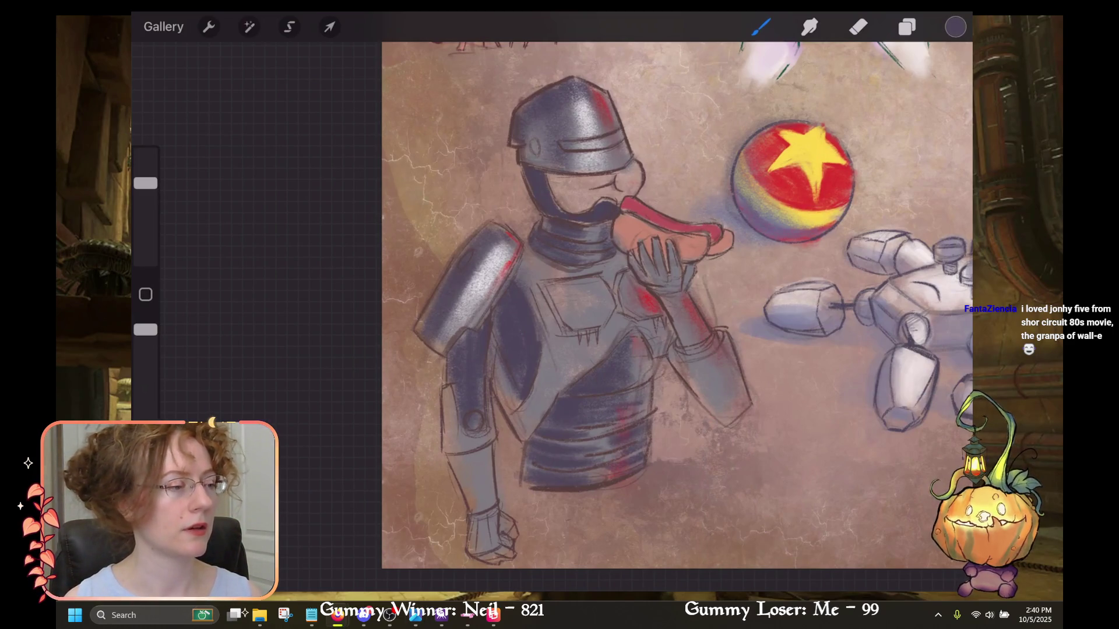
Hide the mirrored drawing window and bring the 'short circuit 1986' image results into view.
key(super+d)
key(super+d)
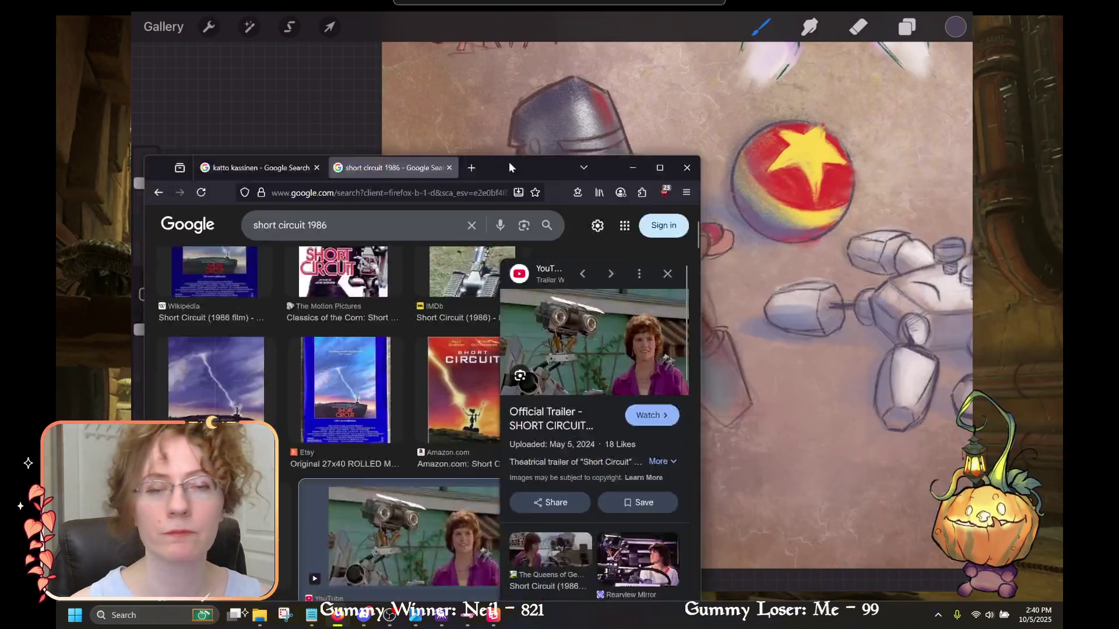
drag(508, 162, 631, 2)
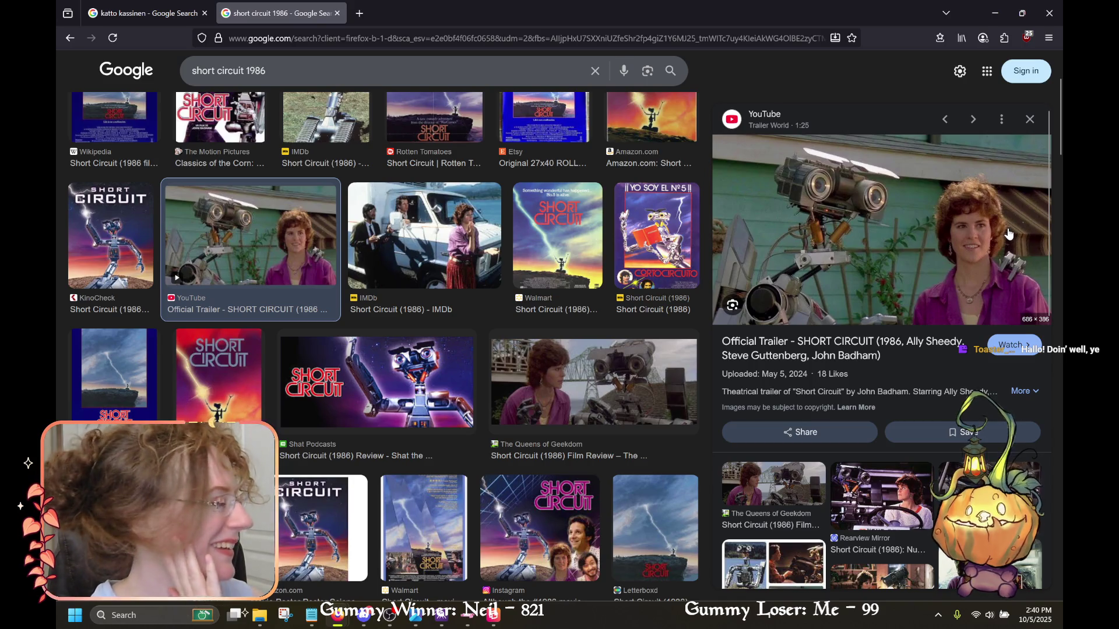
Preview the IMDb robot photo, the 'YO SOY EL Nº5' poster and the Shat Podcasts robot image.
scroll(440, 318, up, 3)
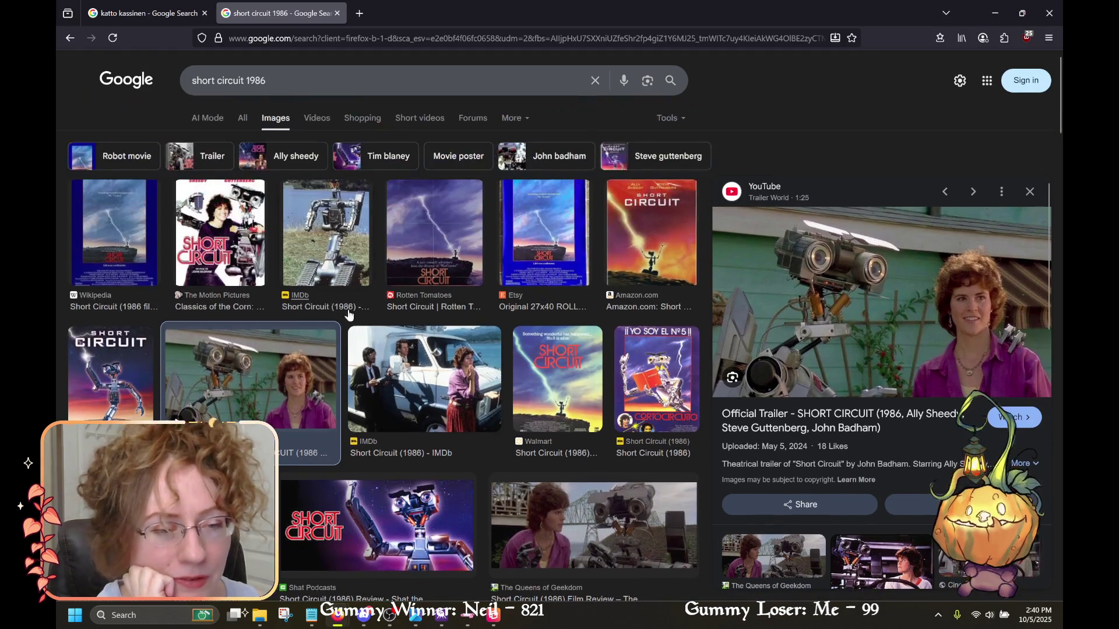
click(348, 249)
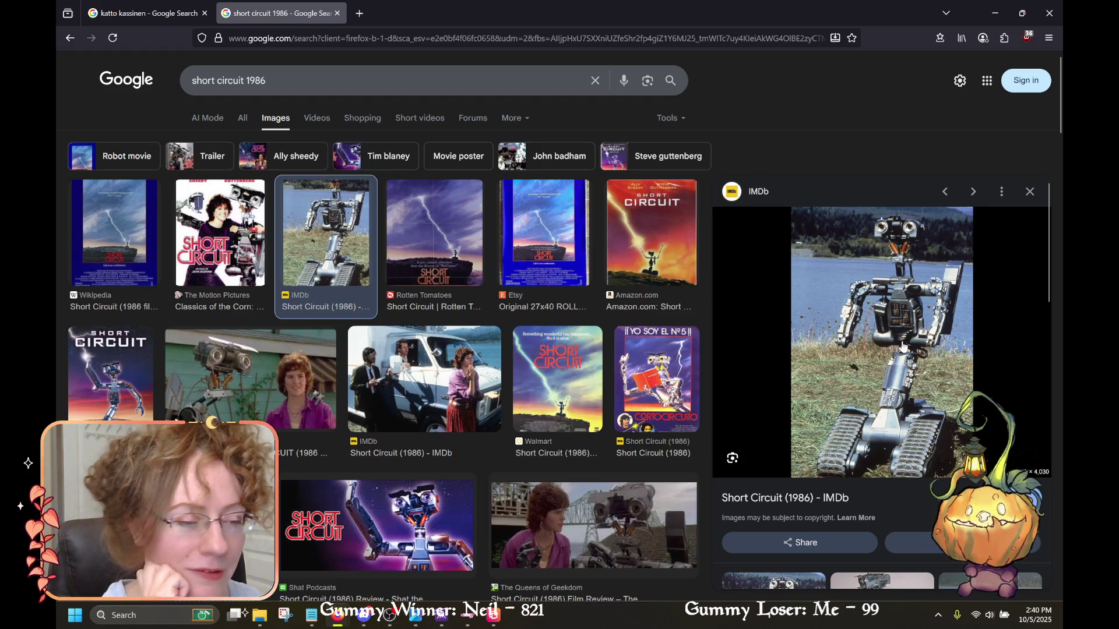
click(657, 379)
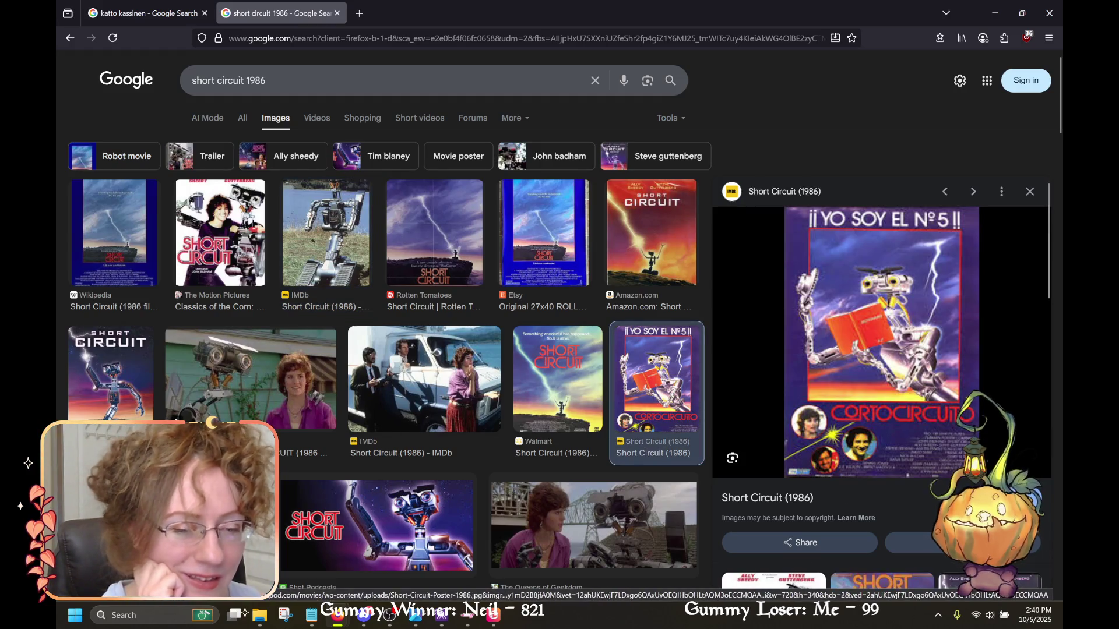
scroll(385, 349, down, 3)
click(408, 361)
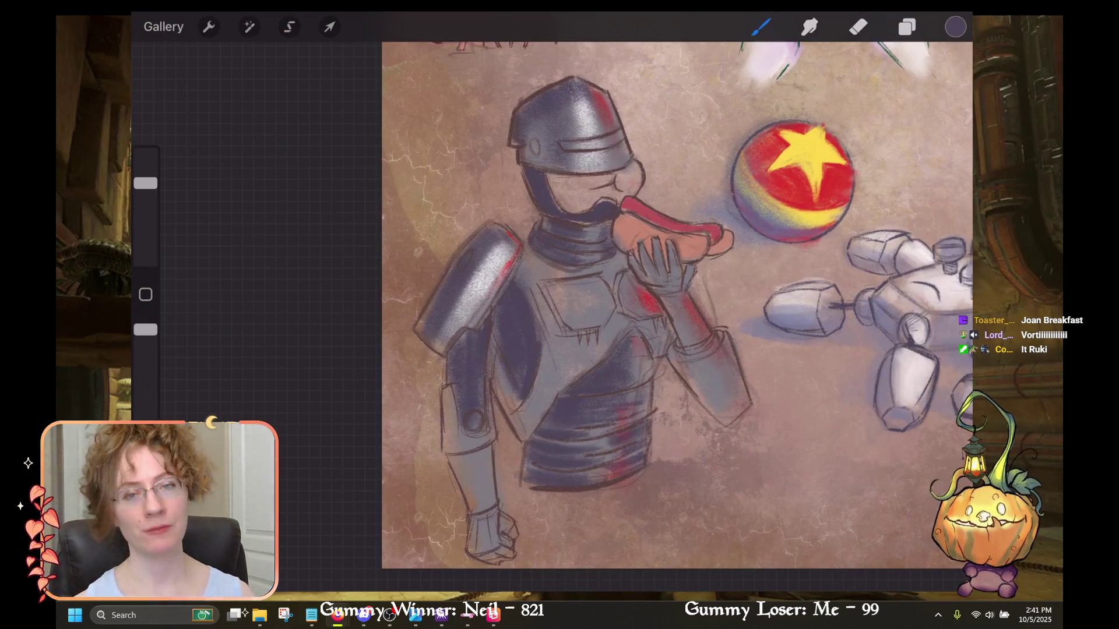
Zoom in on the robot, choose white, and paint speckled highlights on the chest plate.
scroll(675, 303, down, 2)
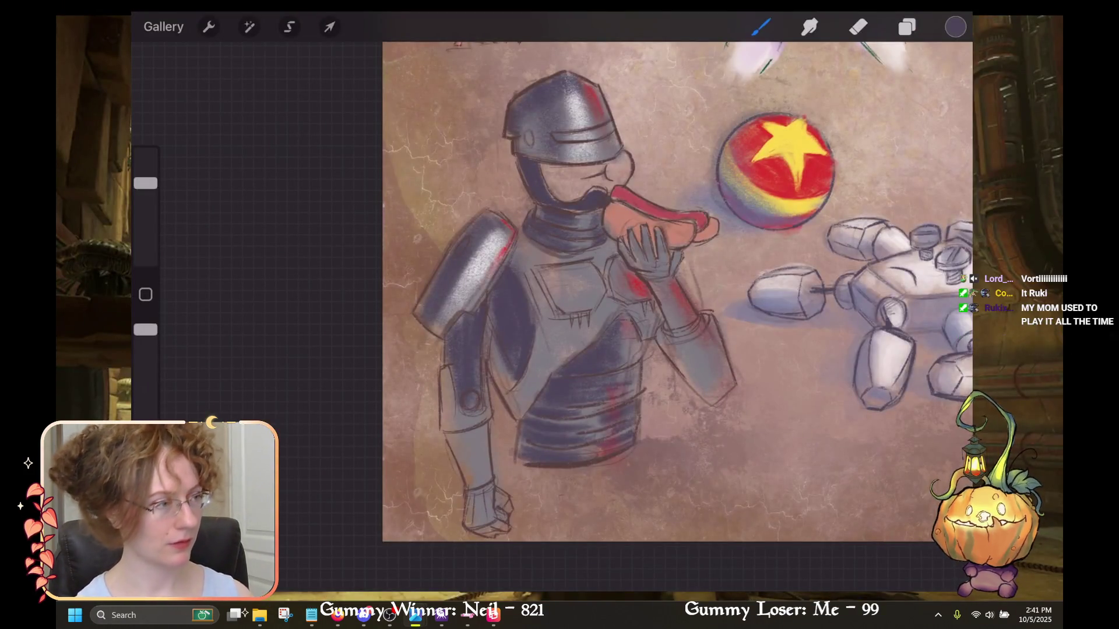
scroll(676, 292, up, 2)
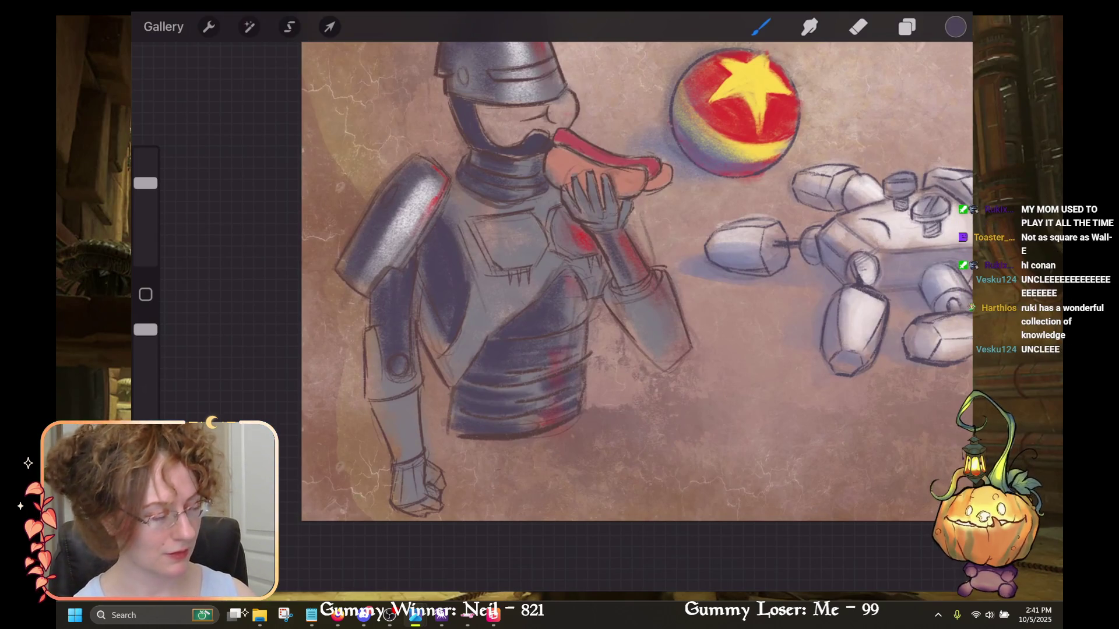
drag(635, 280, 670, 303)
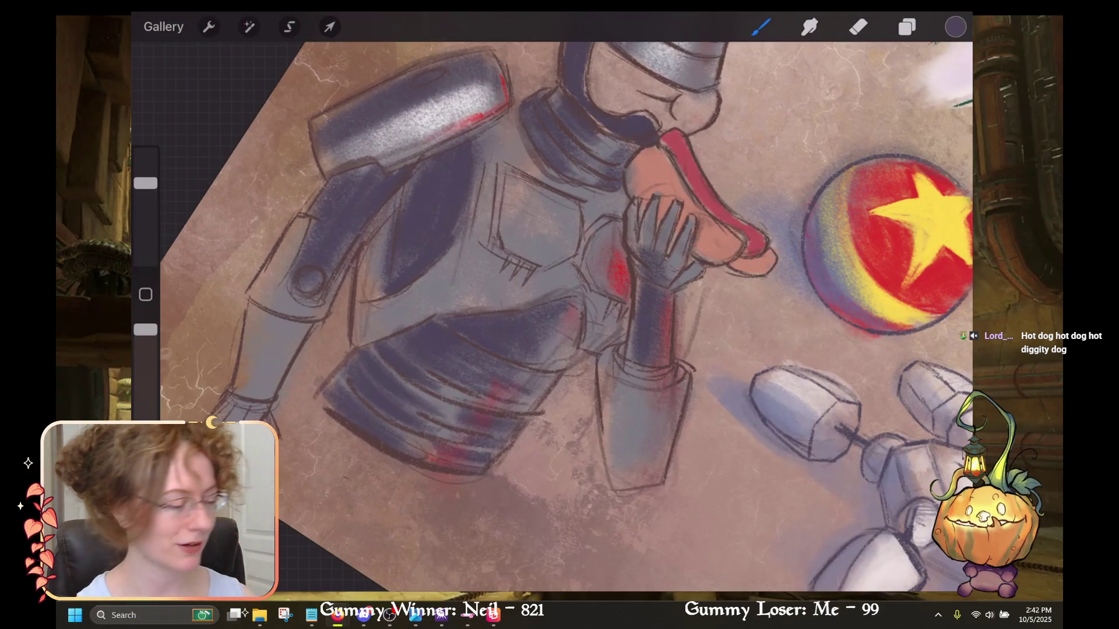
scroll(560, 315, down, 3)
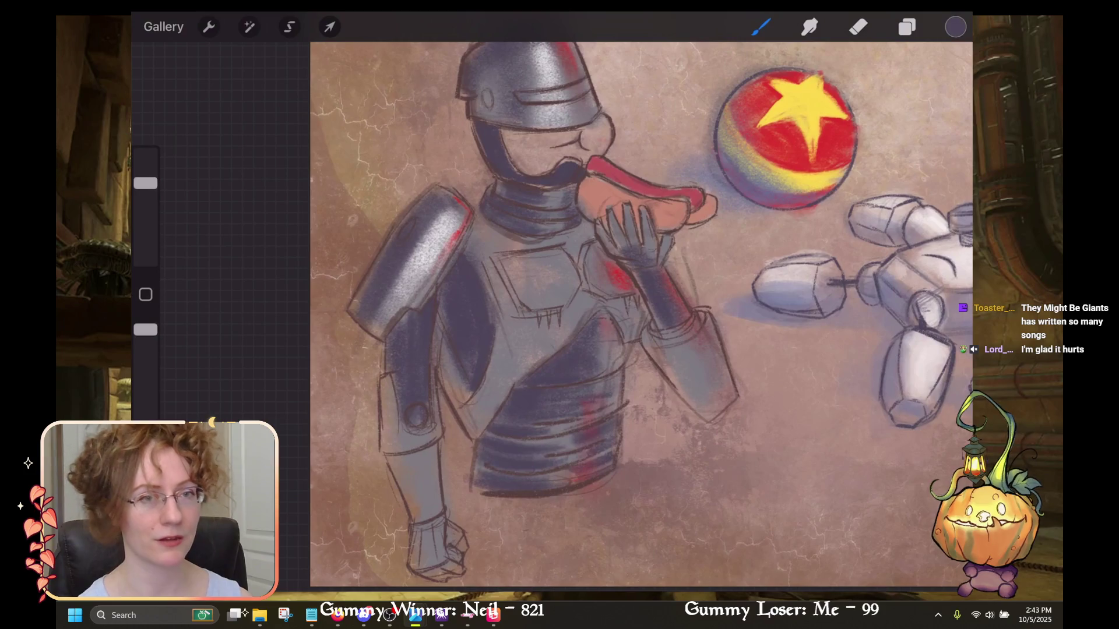
scroll(641, 314, up, 2)
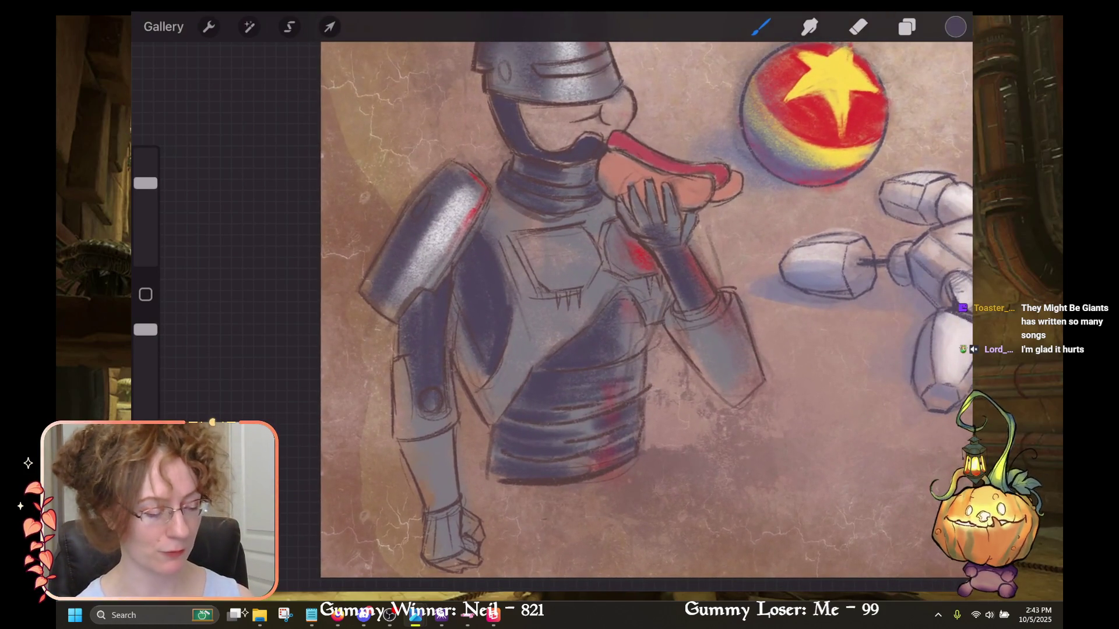
scroll(644, 315, up, 1)
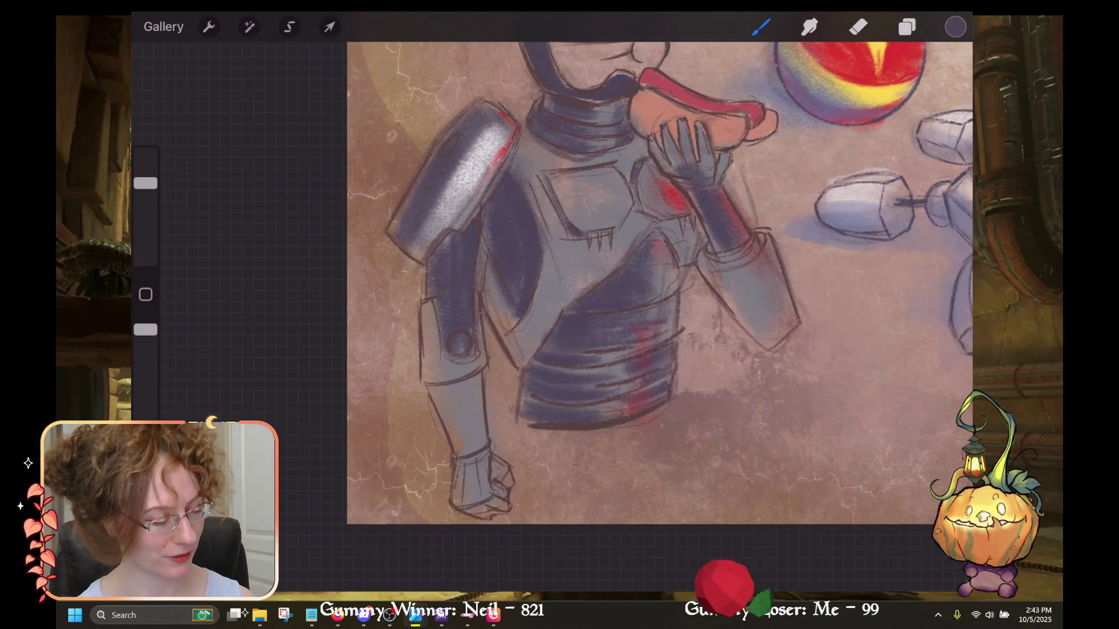
click(955, 26)
click(770, 406)
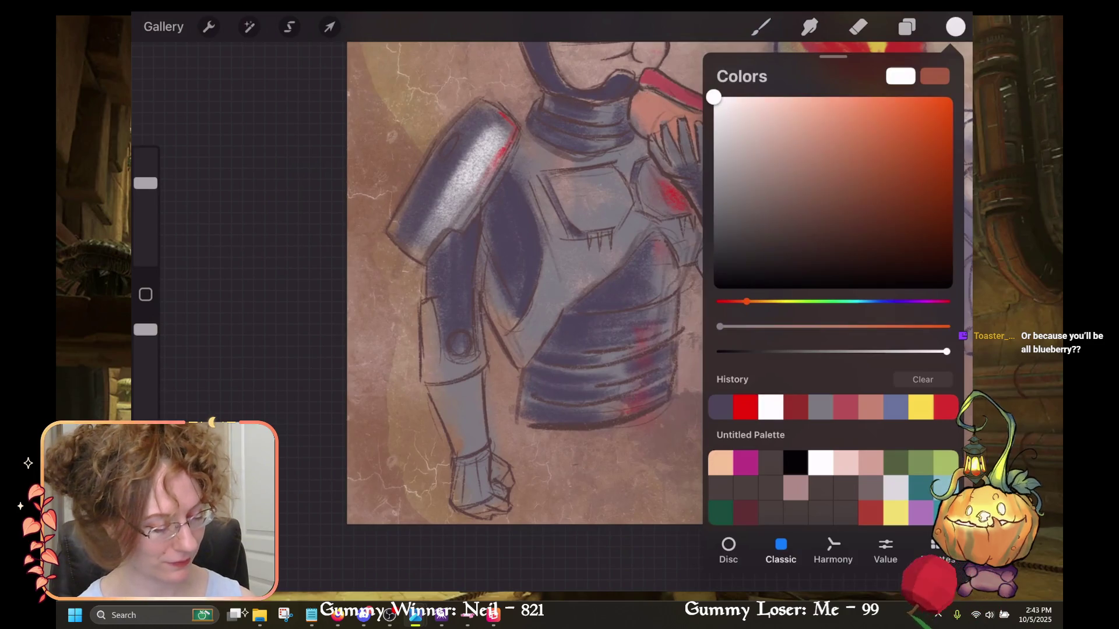
click(955, 27)
drag(566, 198, 582, 221)
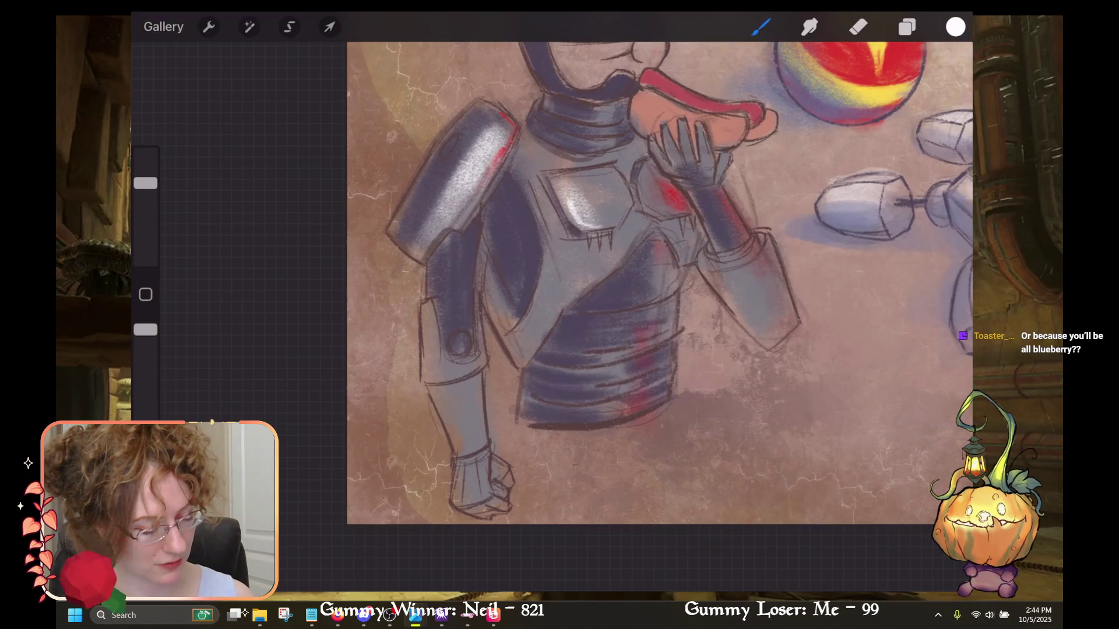
drag(629, 246, 619, 262)
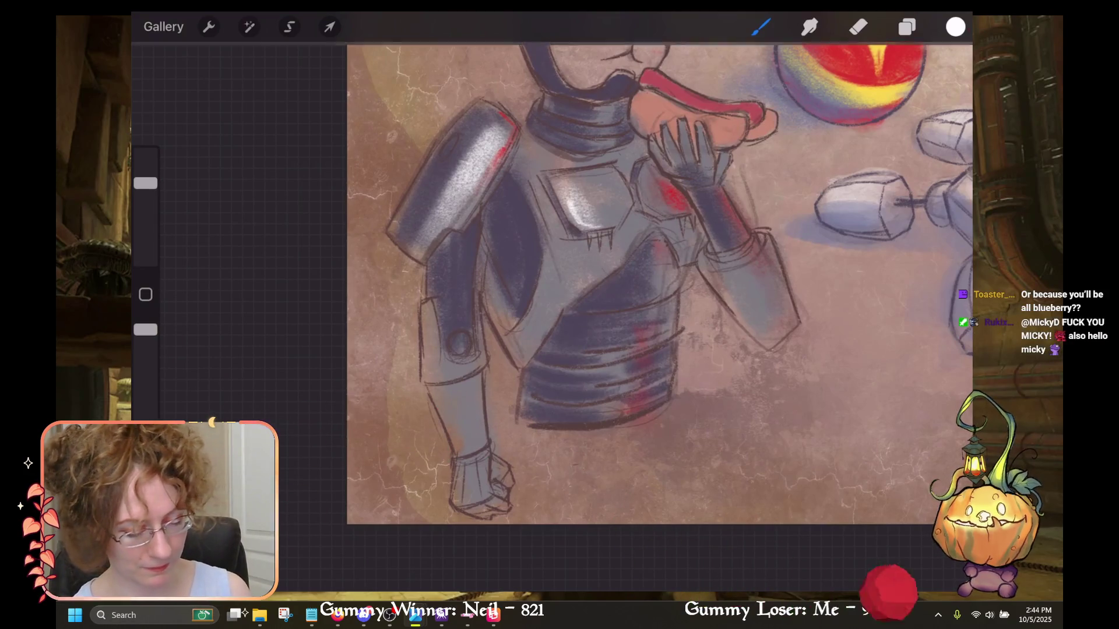
Lower the brush size to about 29% for the chest highlights.
drag(145, 183, 146, 206)
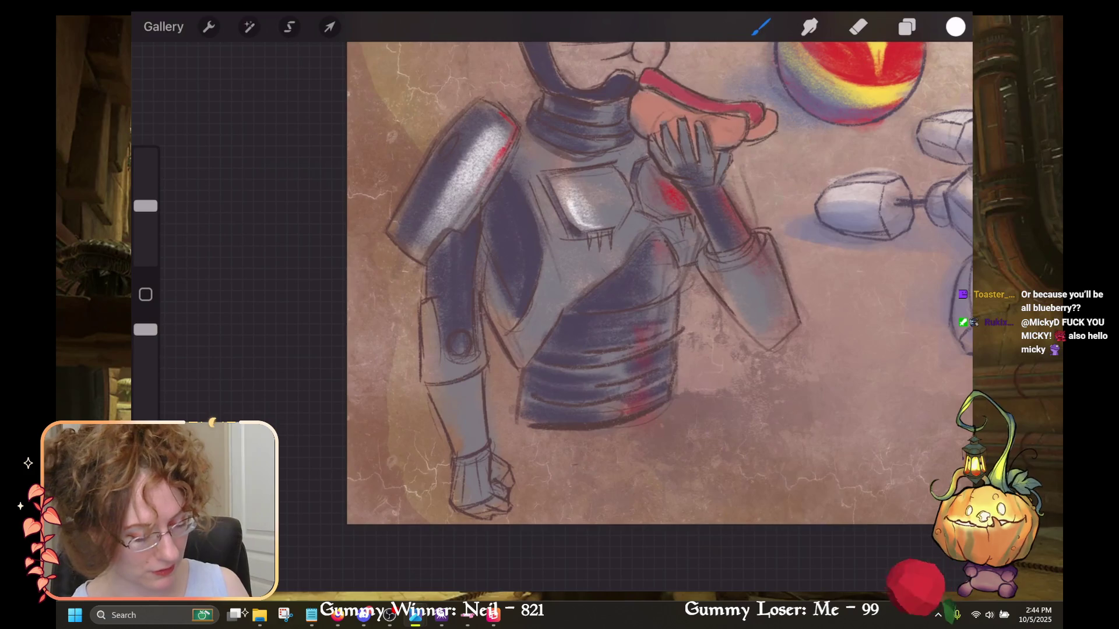
drag(640, 235, 545, 338)
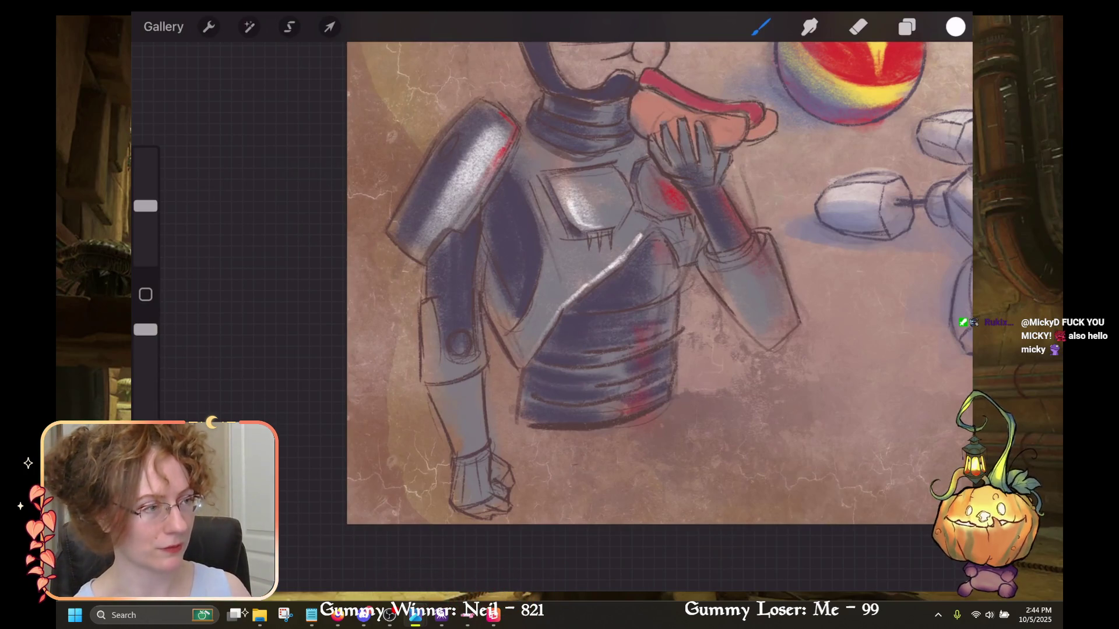
scroll(651, 314, down, 2)
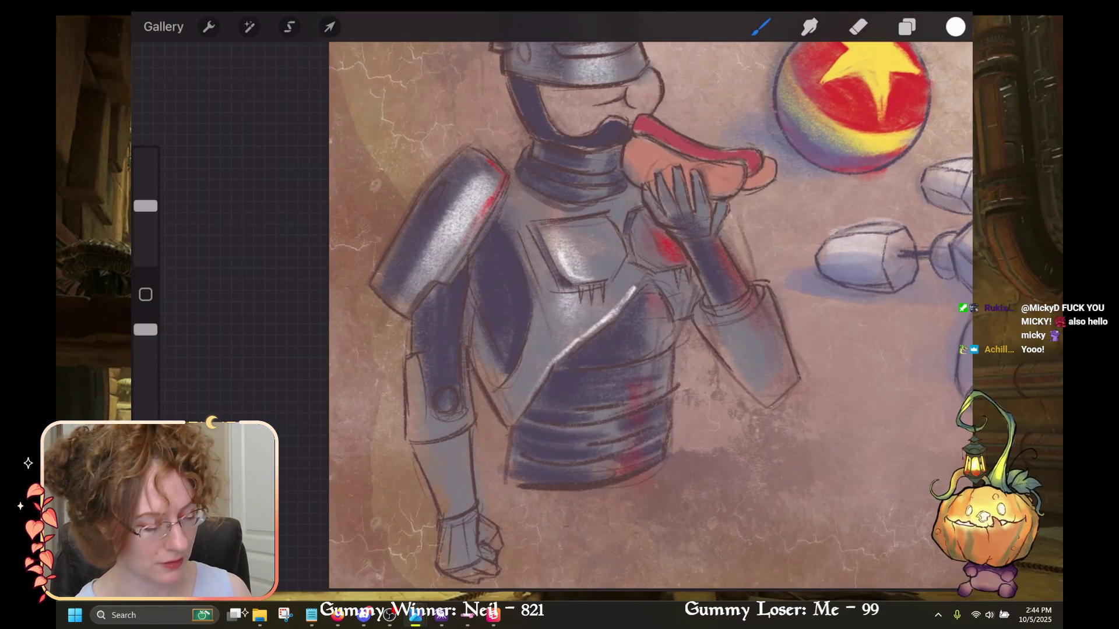
scroll(651, 314, down, 3)
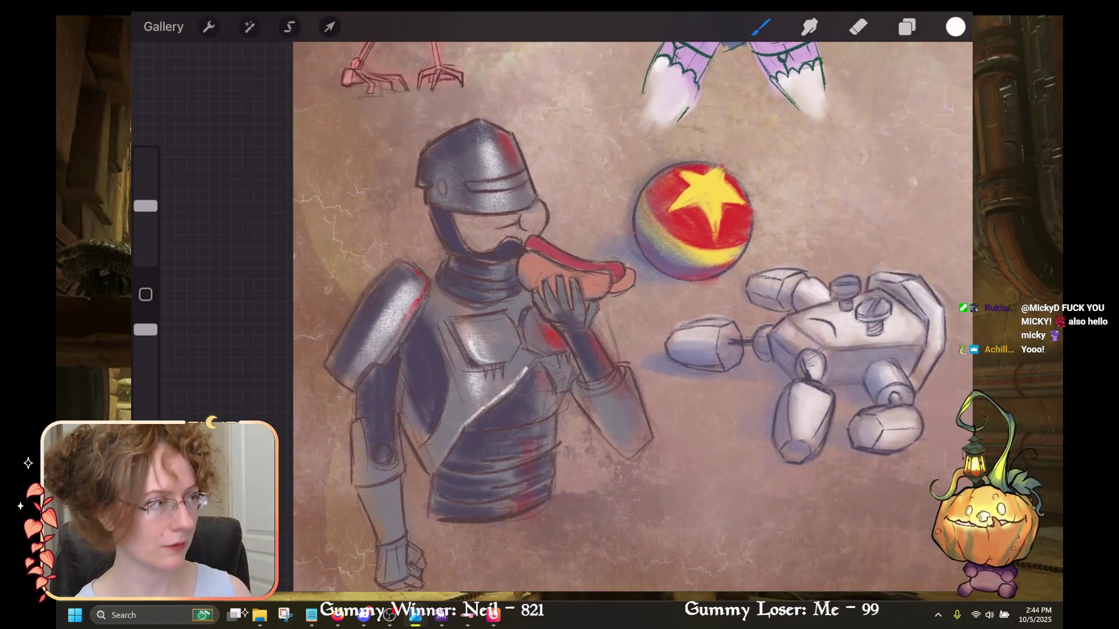
scroll(651, 314, up, 2)
click(955, 26)
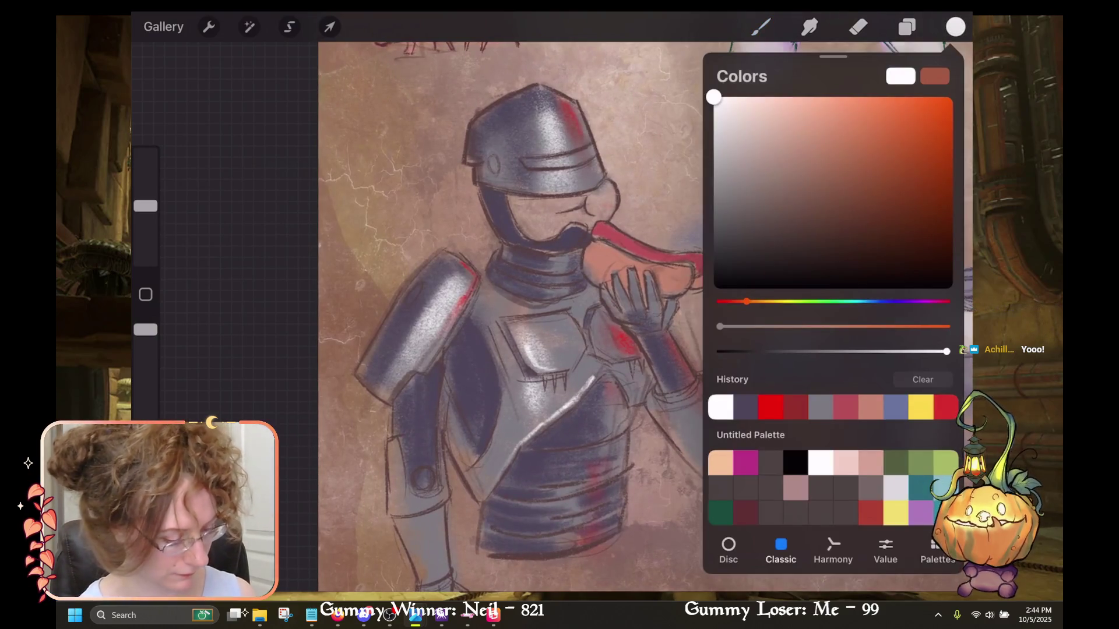
click(955, 27)
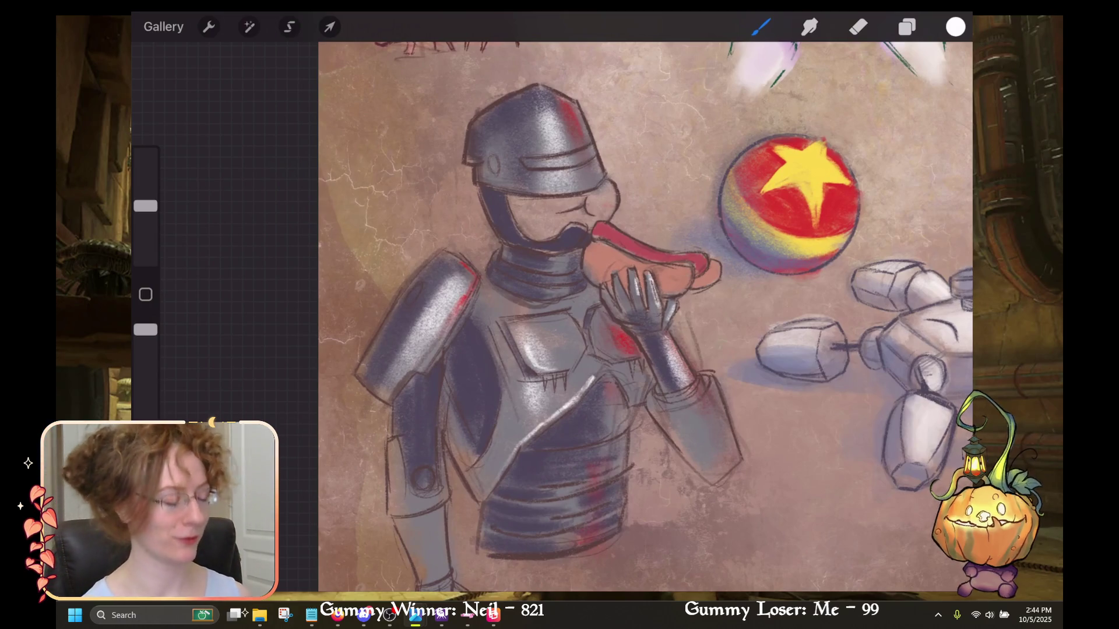
key(ctrl+z)
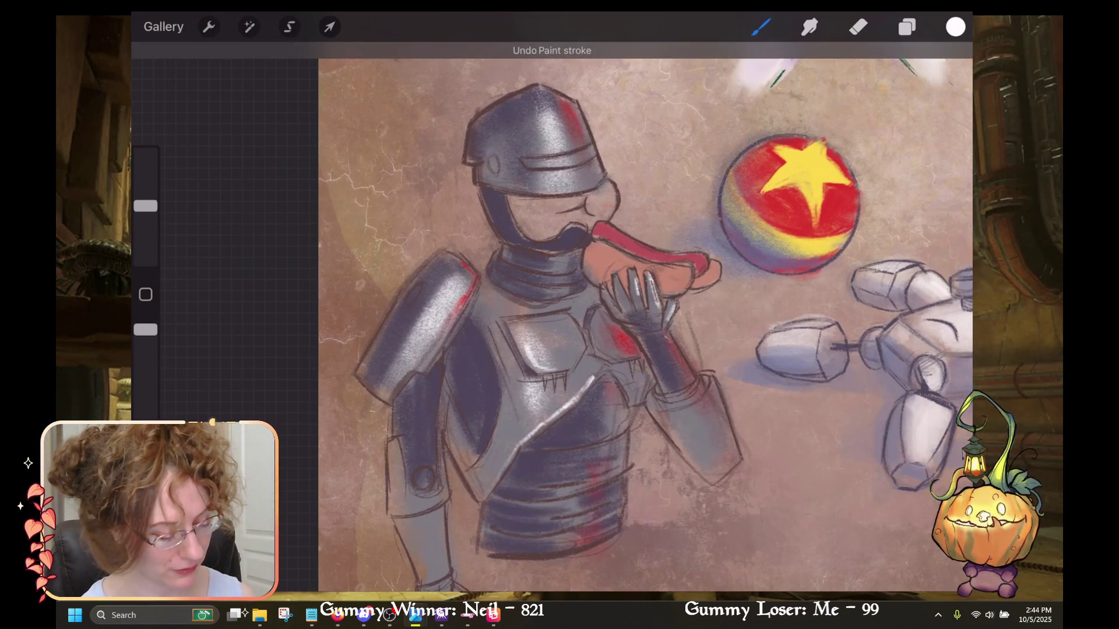
key(ctrl+shift+z)
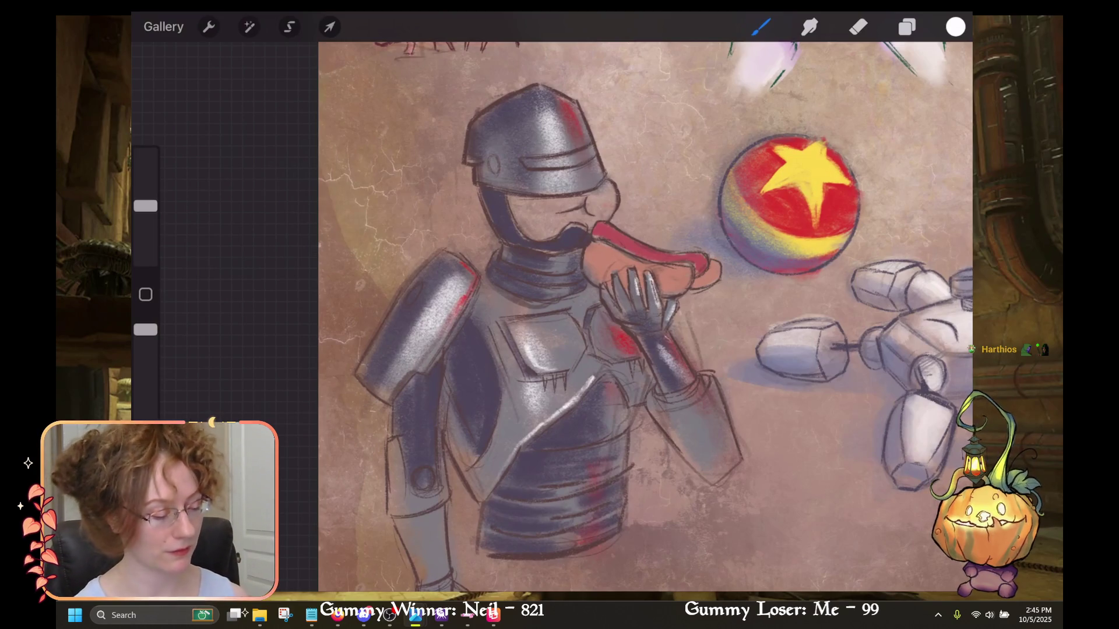
scroll(641, 314, down, 3)
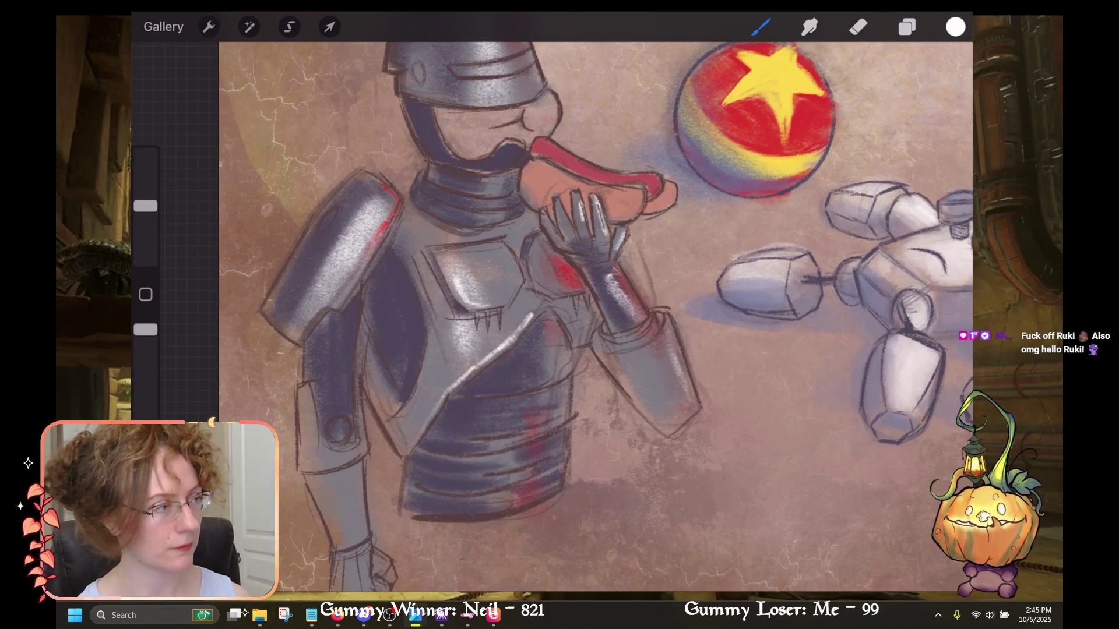
scroll(594, 315, up, 3)
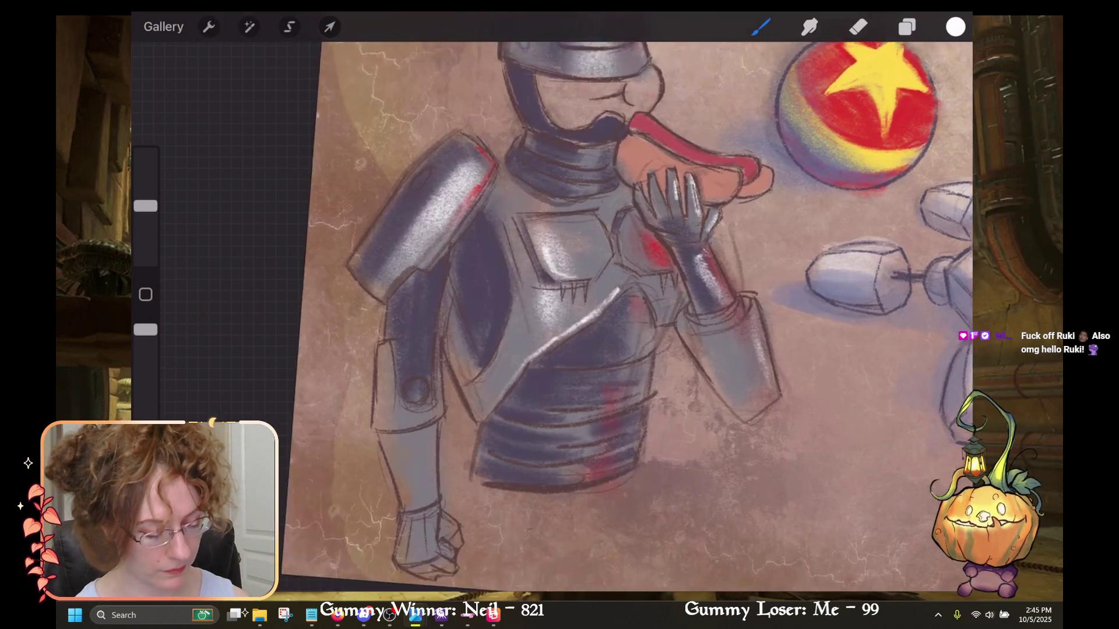
Eyedrop the dark purple from the chest armour and shade the left forearm and fist.
click(520, 213)
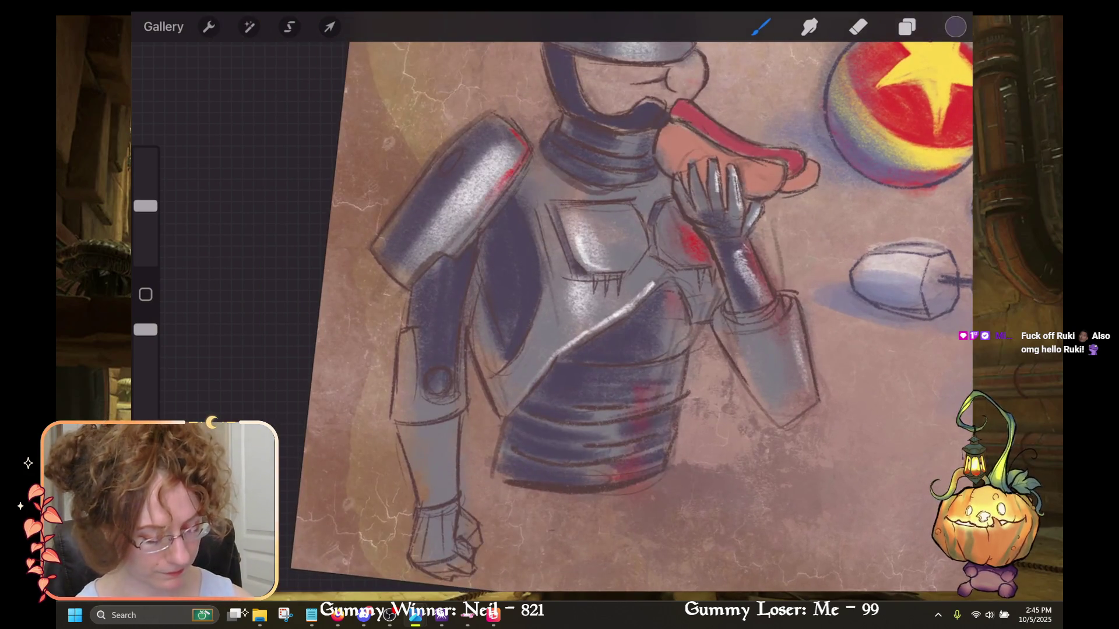
scroll(617, 315, up, 1)
scroll(618, 315, up, 3)
mouse_move(501, 329)
mouse_down()
mouse_move(448, 452)
mouse_move(466, 379)
mouse_up()
drag(482, 307, 431, 475)
drag(475, 444, 494, 460)
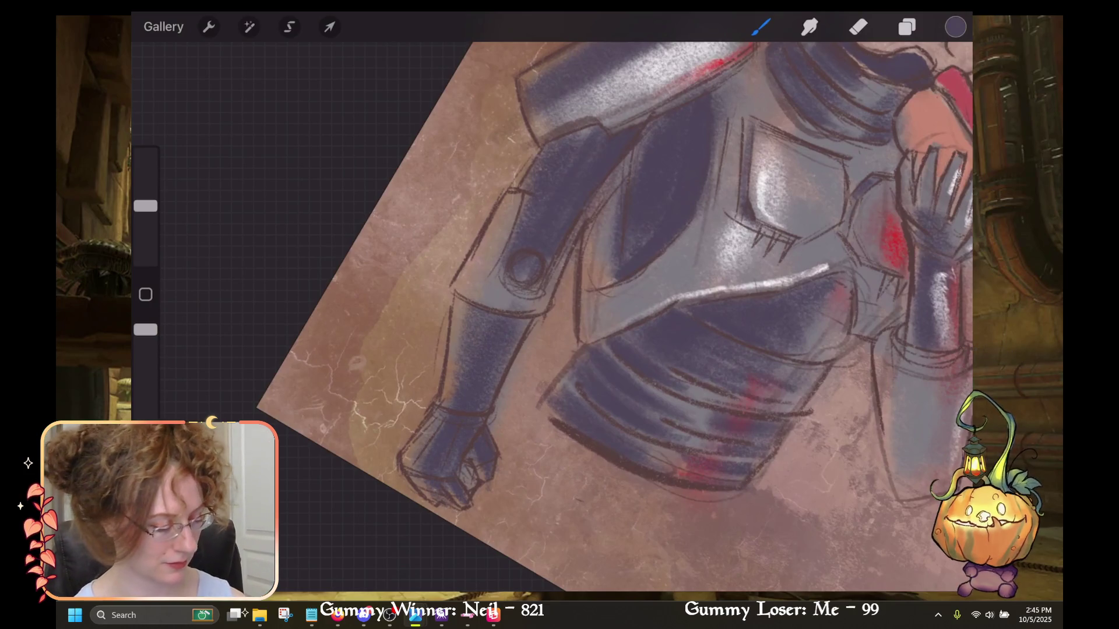
scroll(552, 314, down, 5)
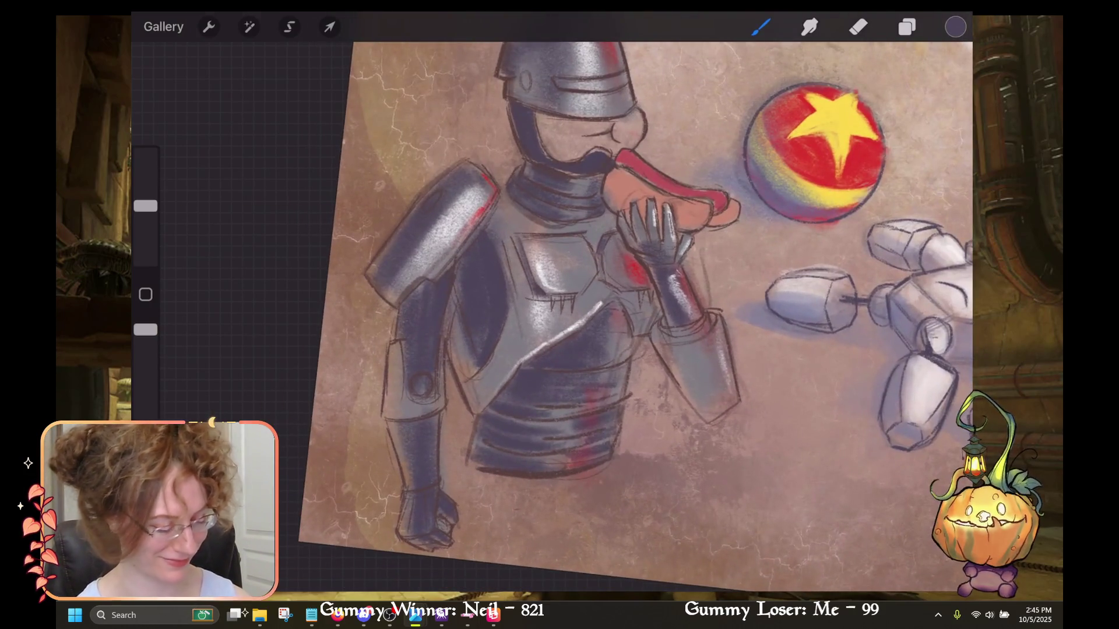
scroll(553, 314, up, 2)
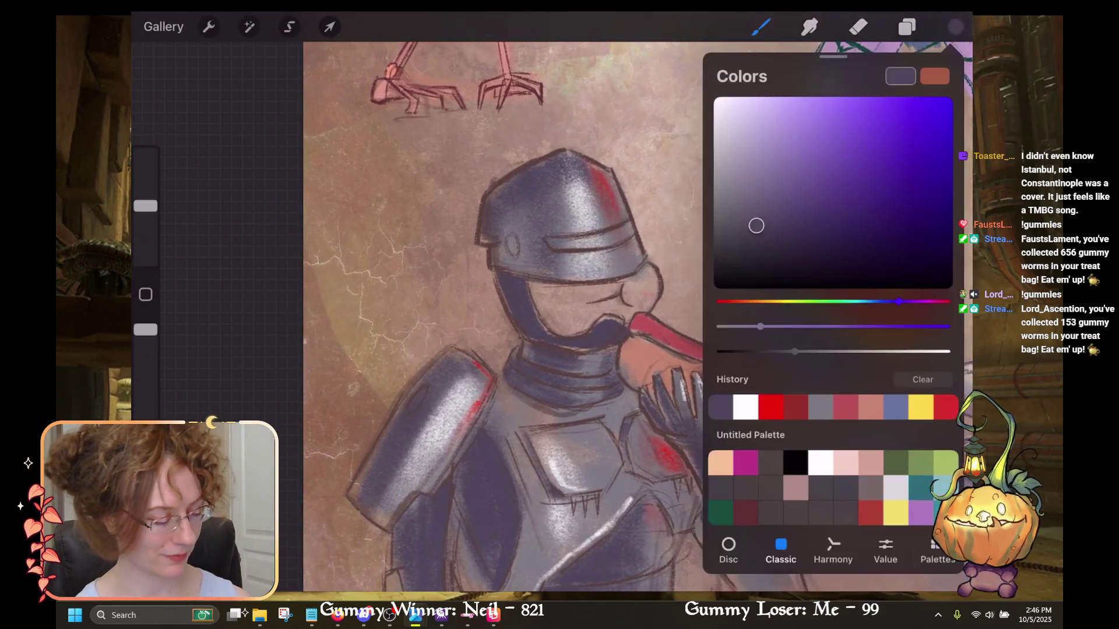
Pick the pale pink skin colour and shade the face and cheek below the visor.
click(844, 463)
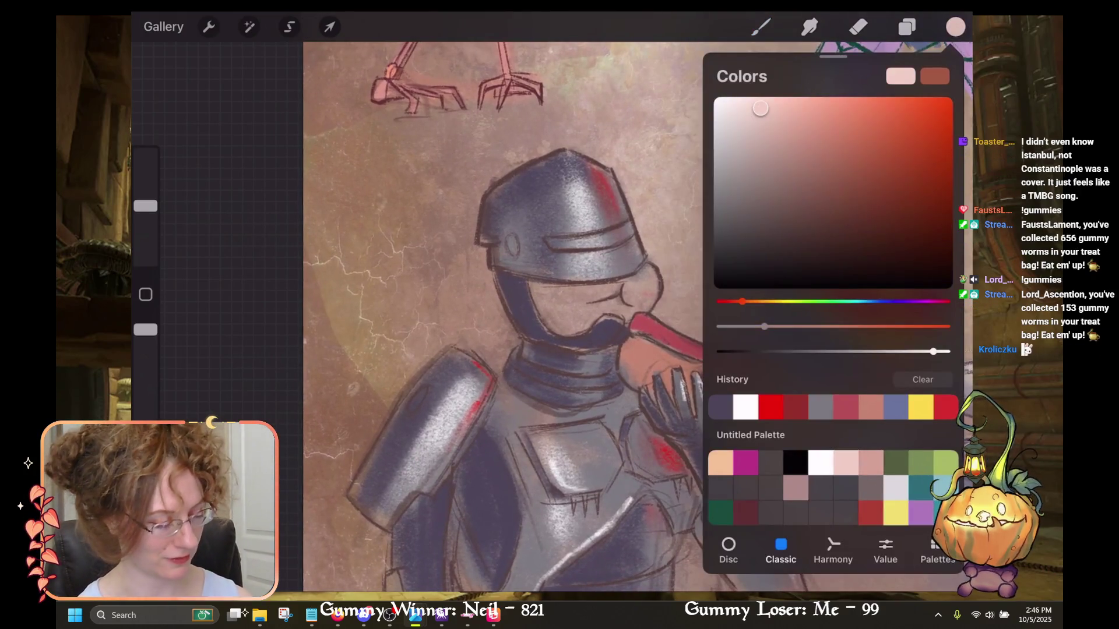
click(760, 26)
drag(583, 300, 539, 332)
drag(585, 292, 606, 332)
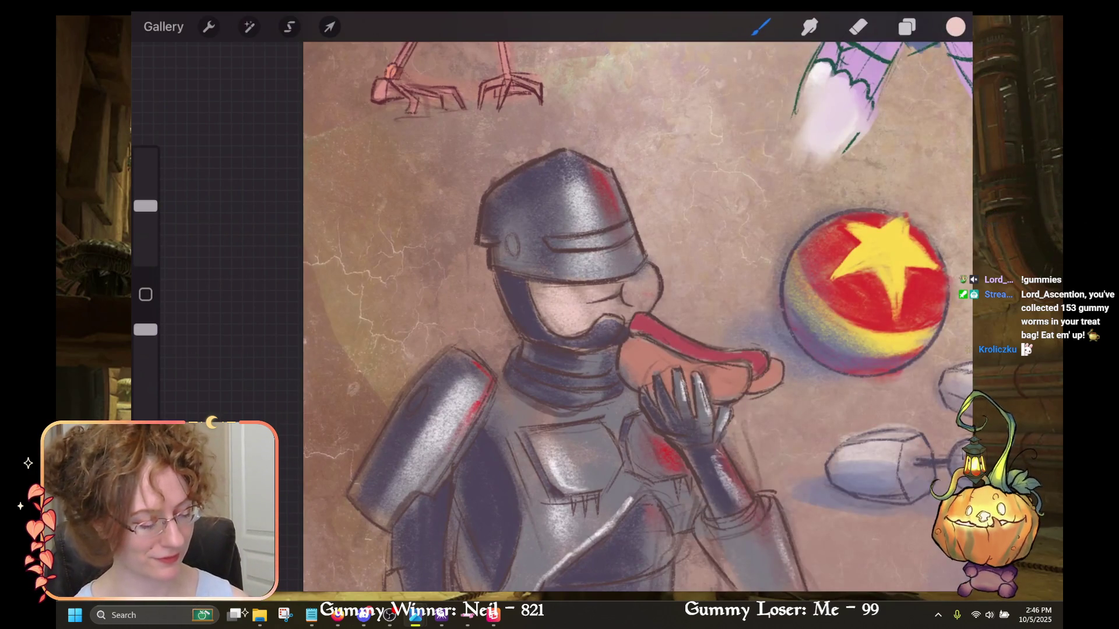
key(ctrl+z)
mouse_move(638, 277)
mouse_down()
mouse_move(653, 303)
mouse_move(653, 292)
mouse_up()
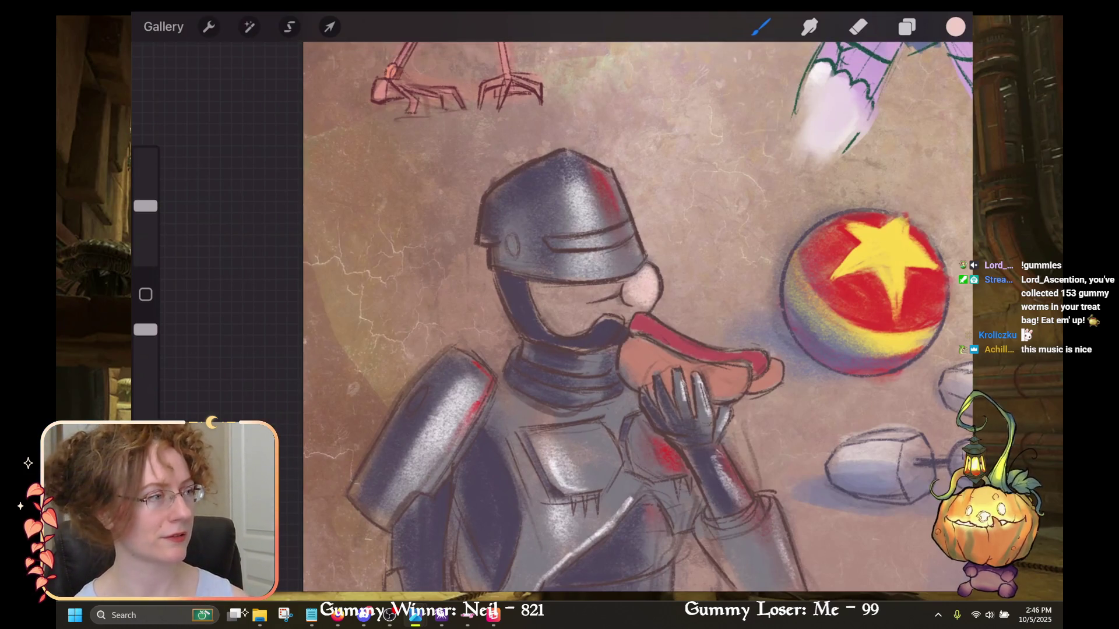
mouse_move(609, 294)
mouse_down()
mouse_move(606, 323)
mouse_move(548, 329)
mouse_up()
drag(566, 285, 536, 329)
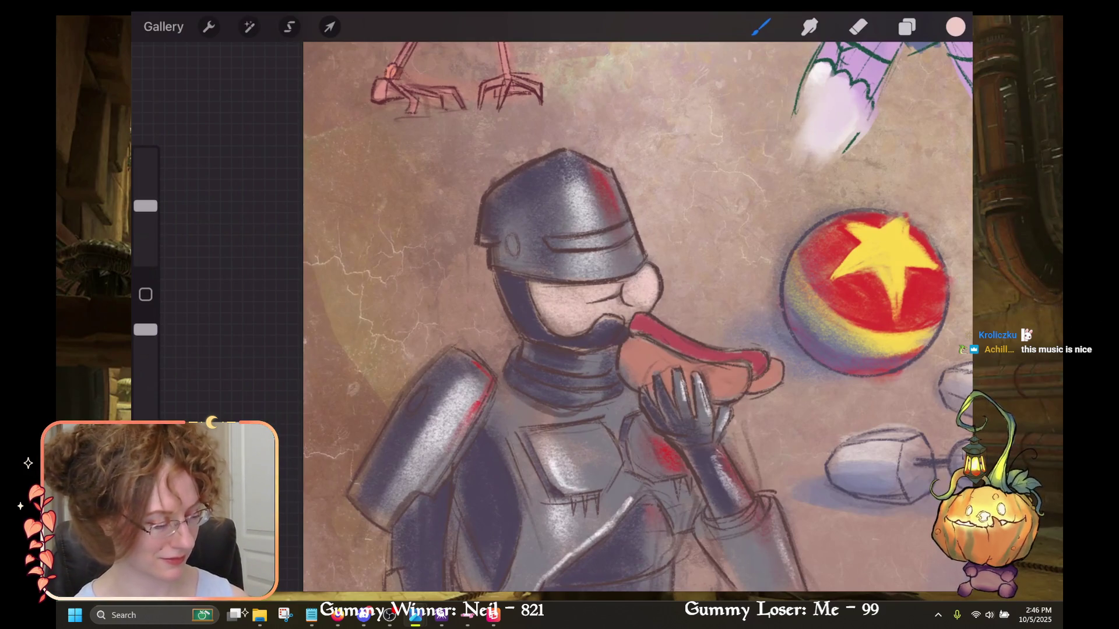
scroll(638, 318, down, 3)
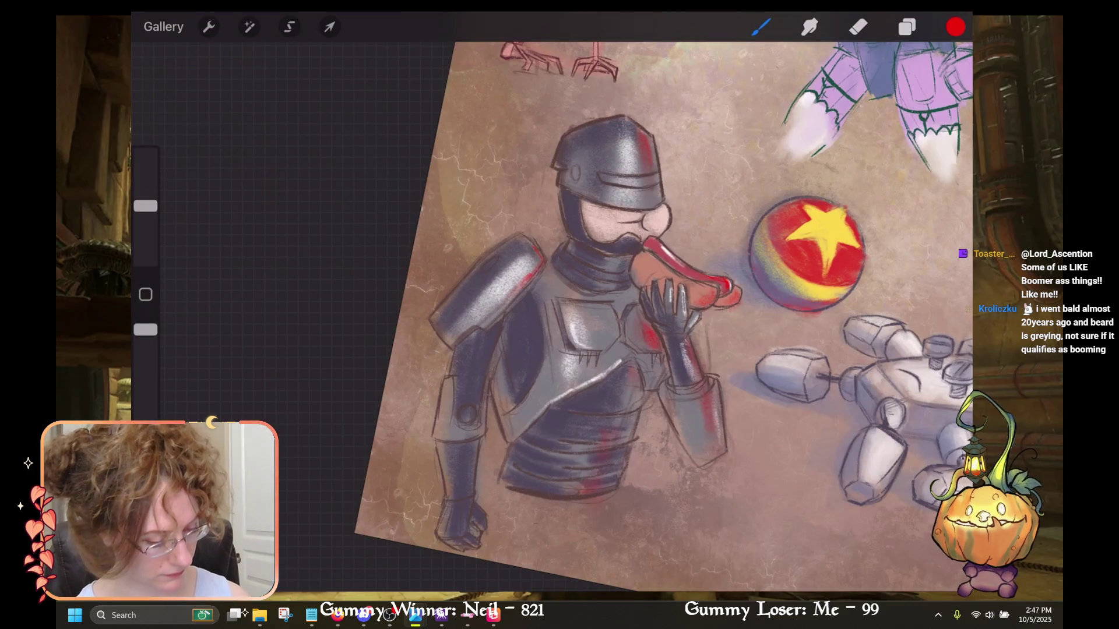
scroll(665, 315, down, 5)
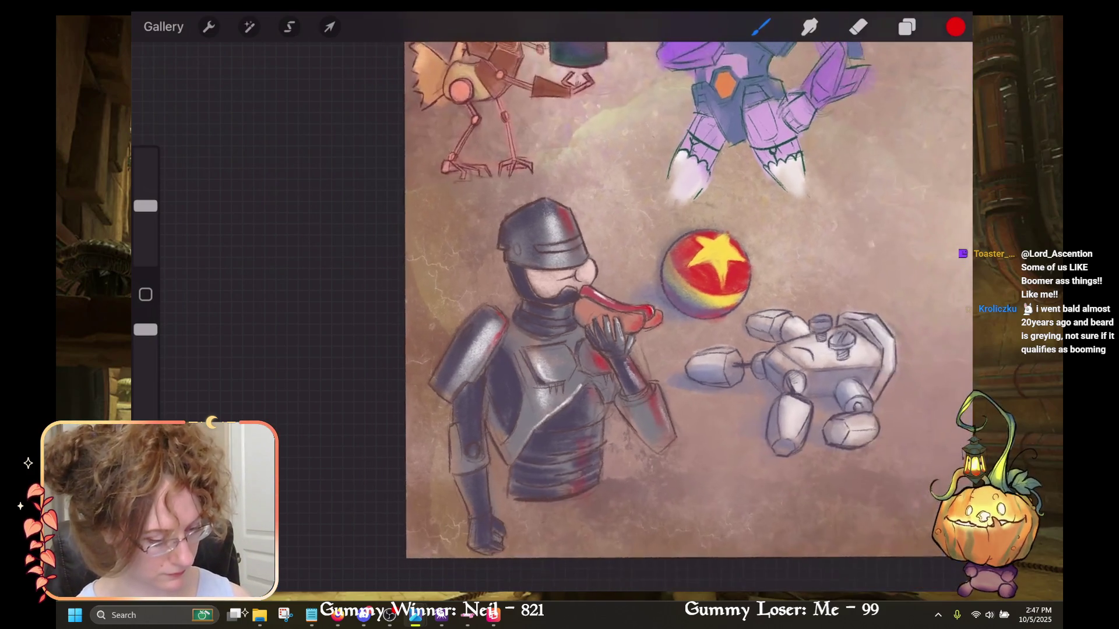
Switch to Layer 2 and set the paint colour to black.
scroll(664, 291, up, 3)
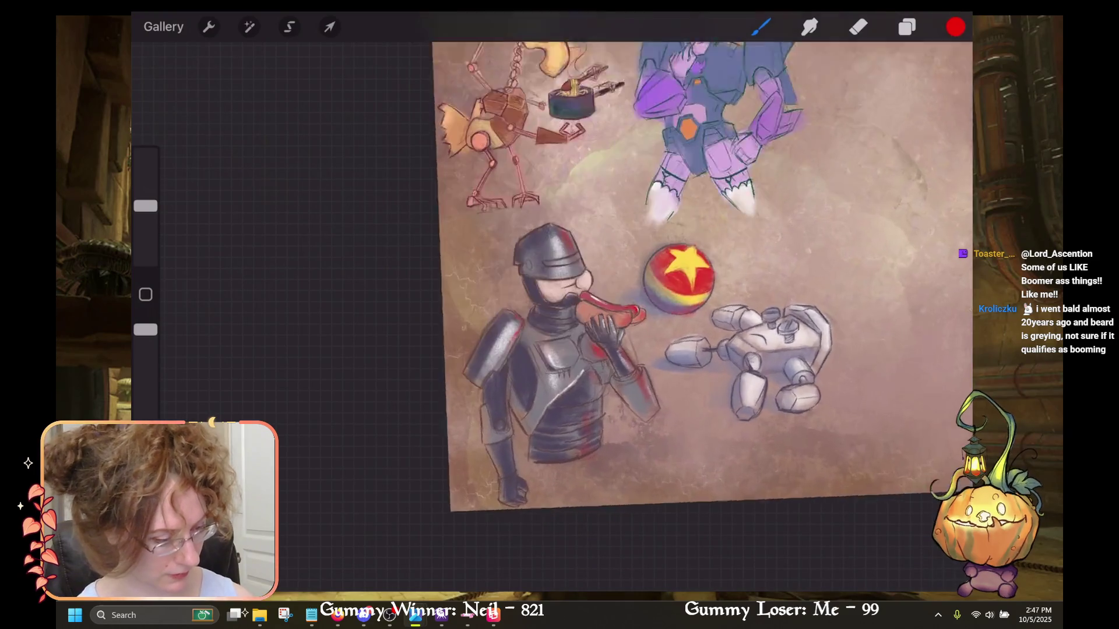
click(907, 27)
click(798, 121)
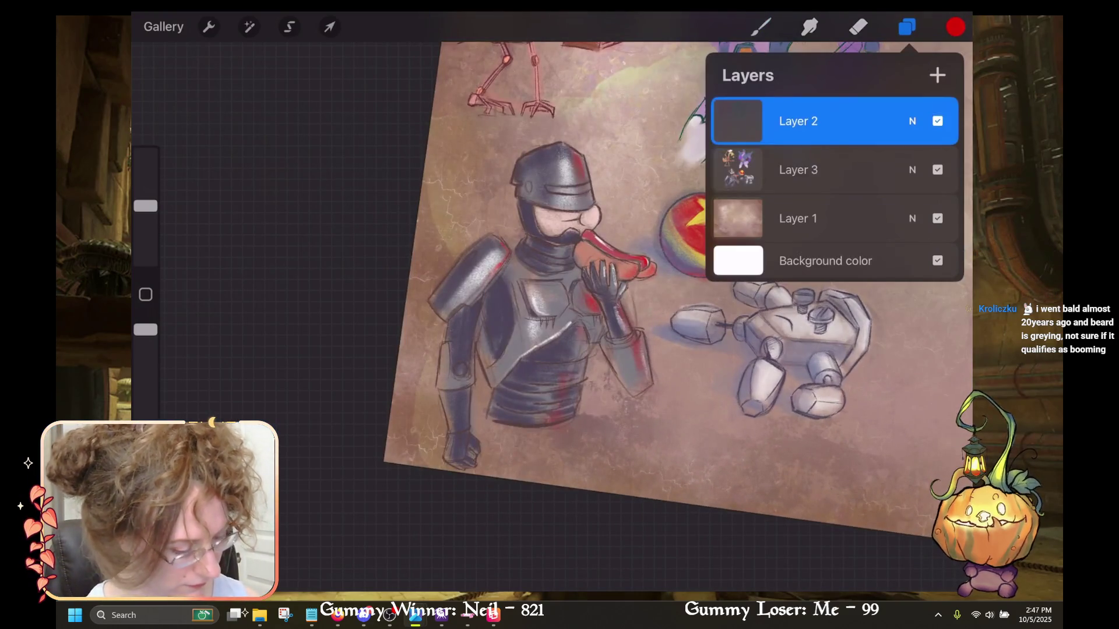
click(761, 27)
click(955, 27)
click(951, 286)
click(956, 27)
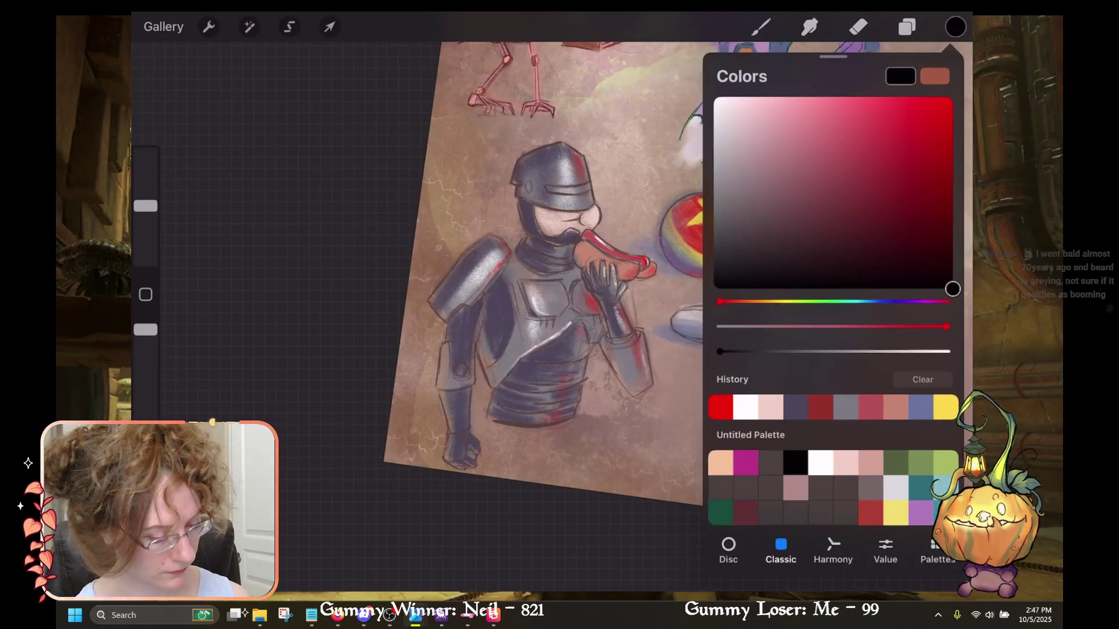
Fill the visor slit with dark black strokes, undoing the last one.
scroll(641, 303, up, 5)
scroll(641, 314, up, 2)
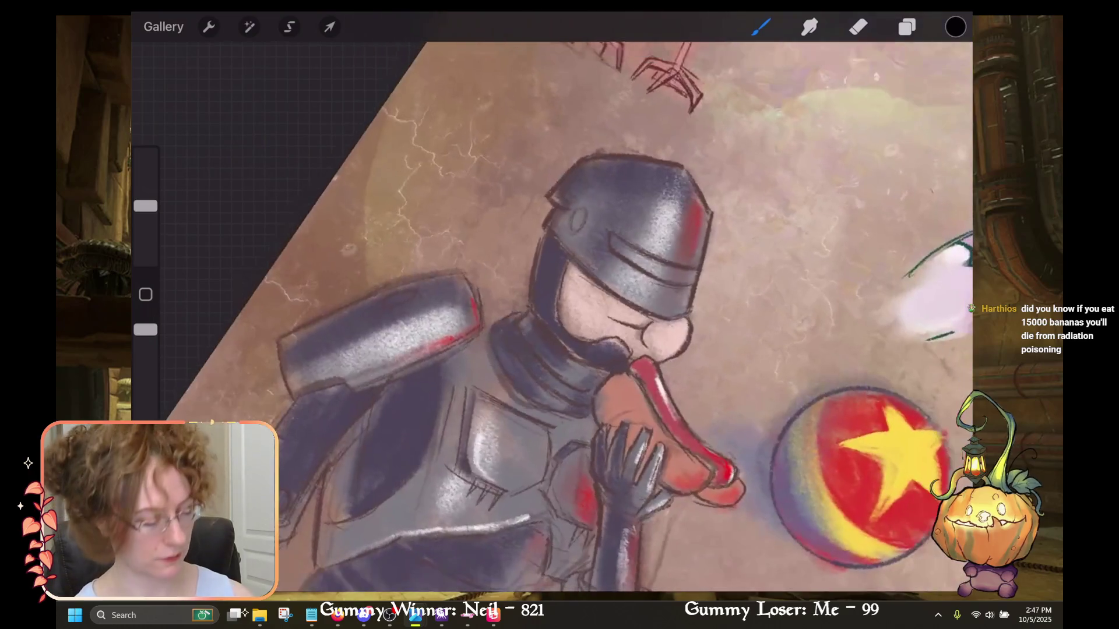
scroll(641, 314, up, 1)
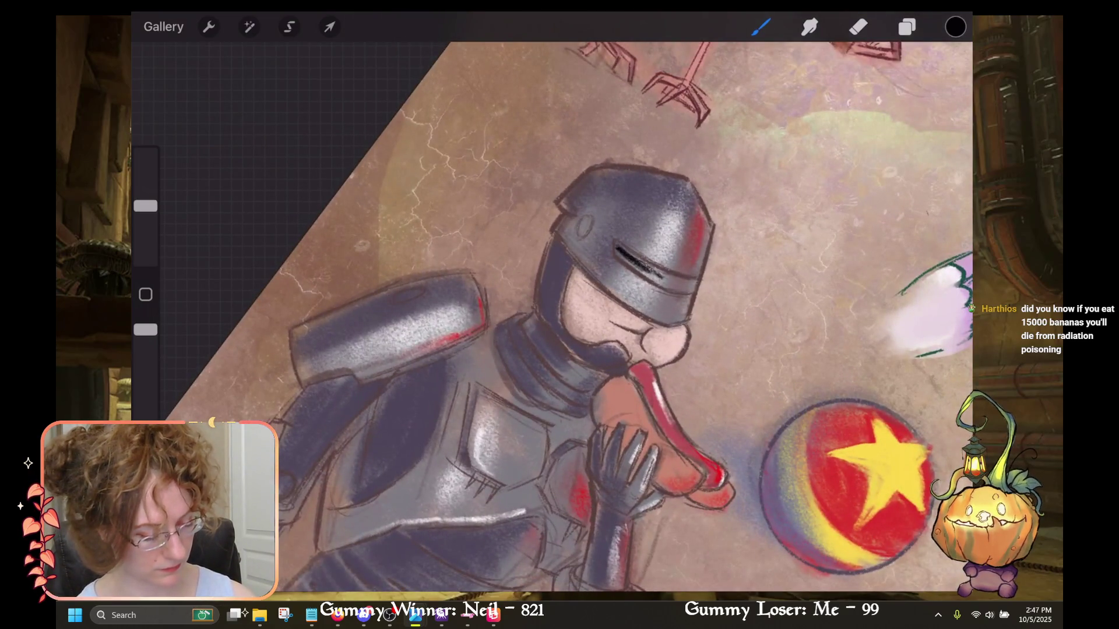
scroll(583, 314, up, 3)
drag(659, 245, 646, 326)
drag(661, 268, 648, 350)
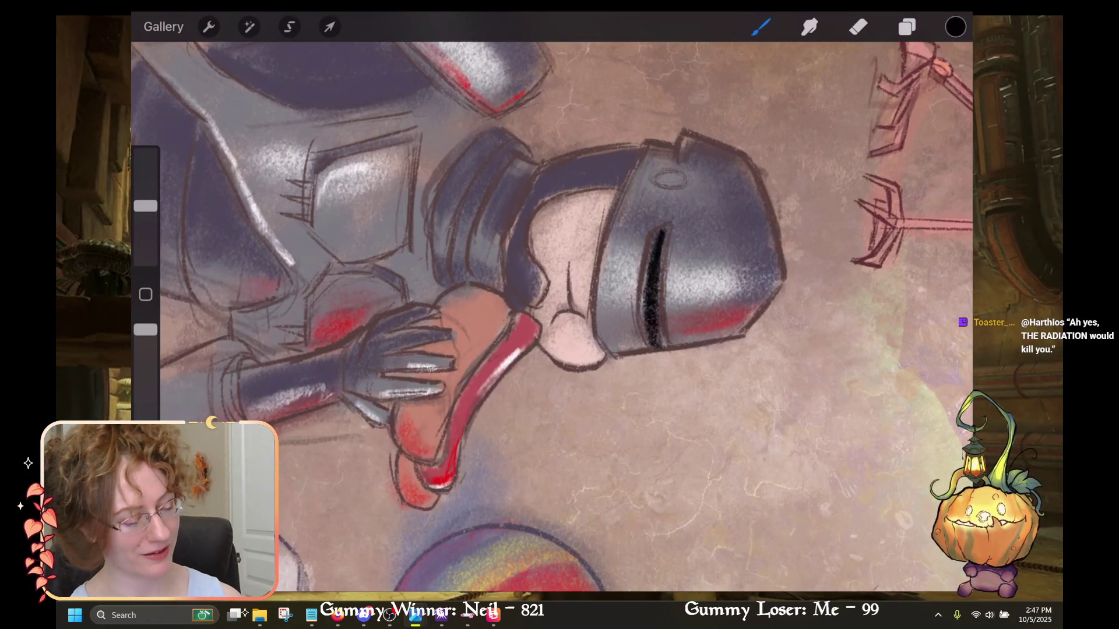
key(ctrl+z)
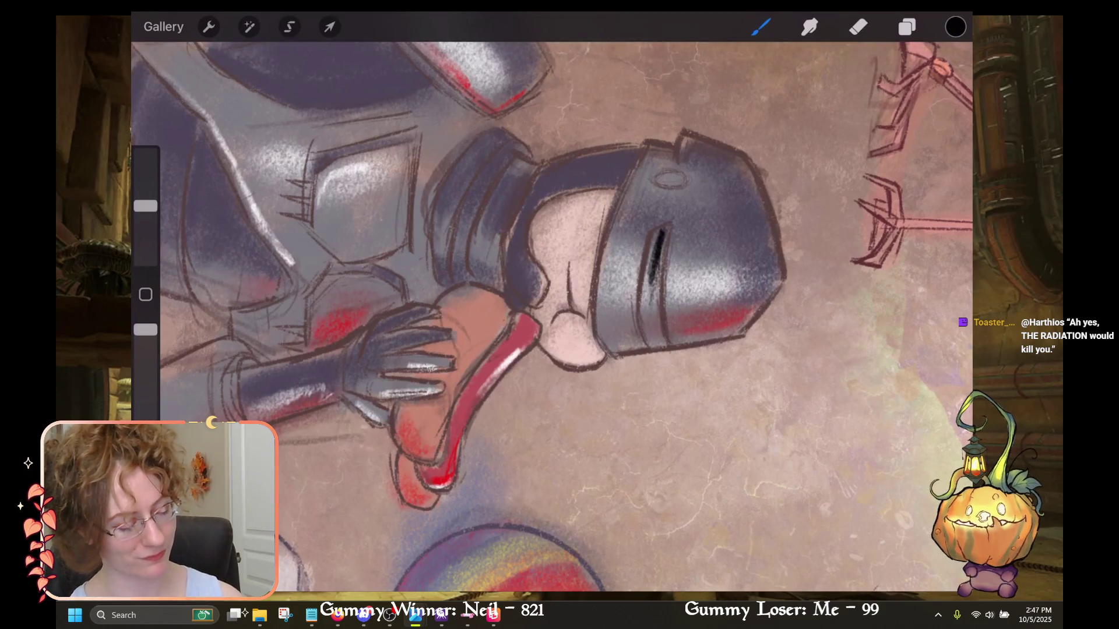
Redraw the dark line below the visor slit, undoing an extra upper stroke.
drag(661, 348, 654, 308)
key(ctrl+z)
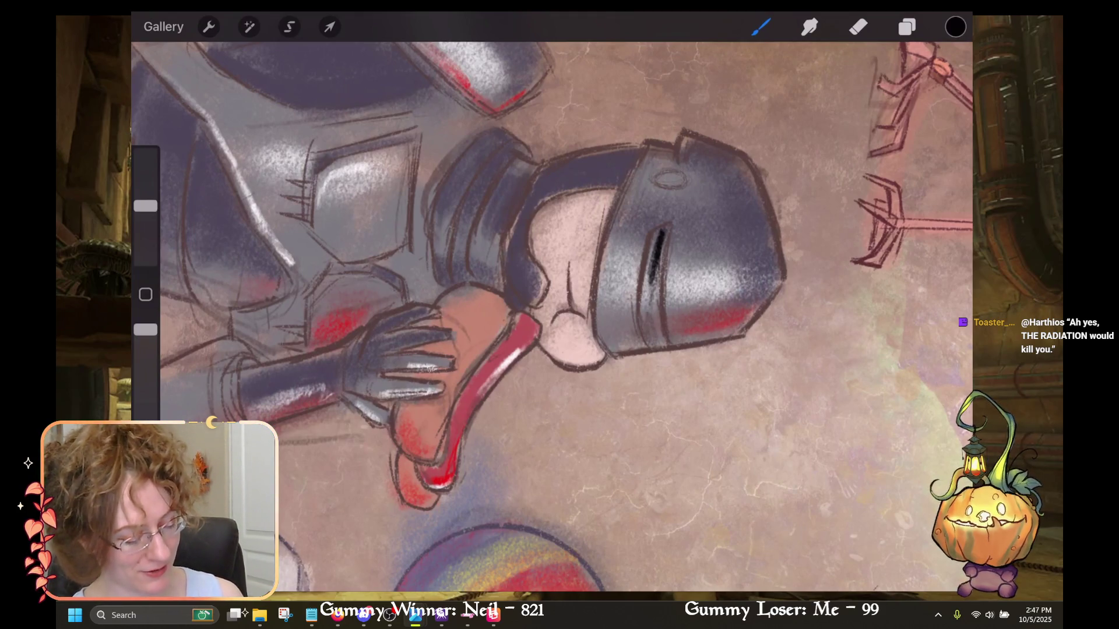
drag(653, 348, 646, 303)
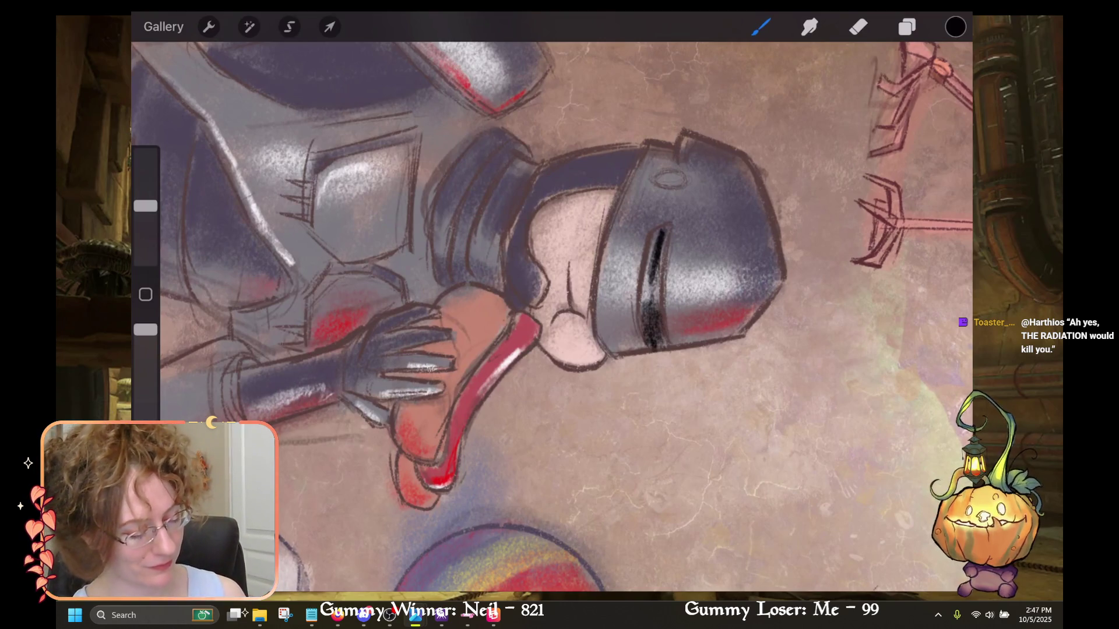
drag(655, 227, 647, 276)
key(ctrl+z)
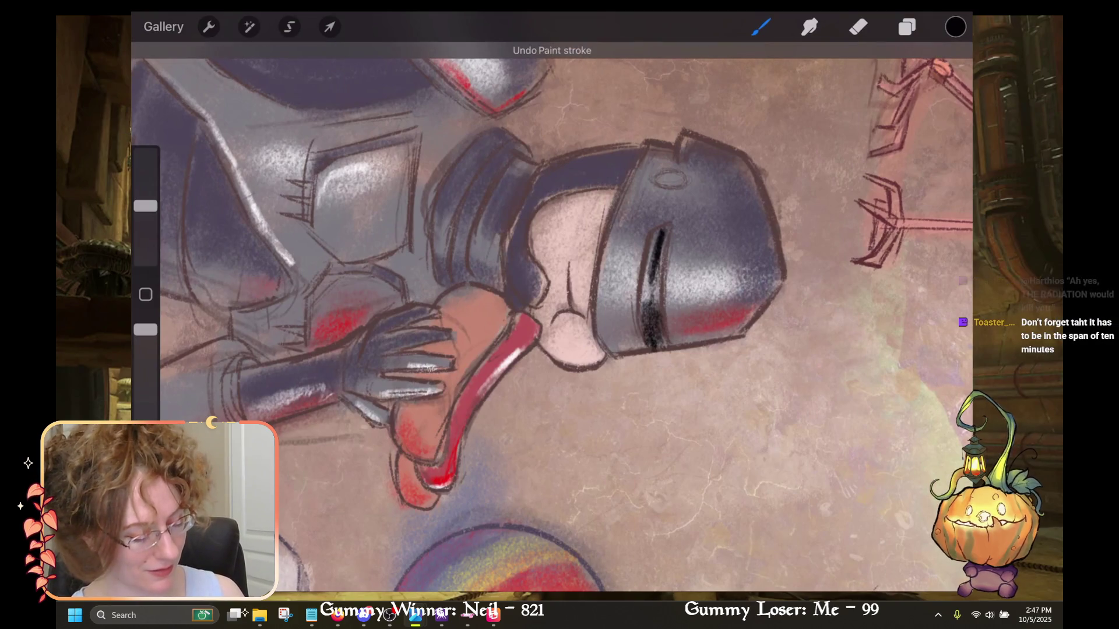
click(907, 26)
click(906, 27)
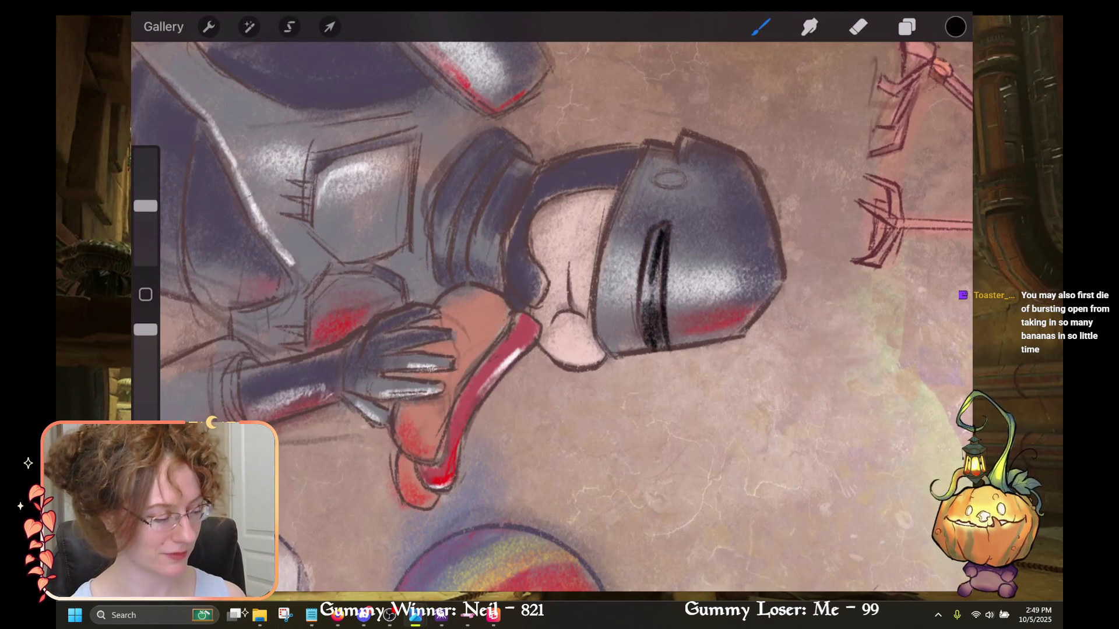
Pick red from the recent colours for the glowing line inside the visor slit.
click(955, 26)
click(745, 406)
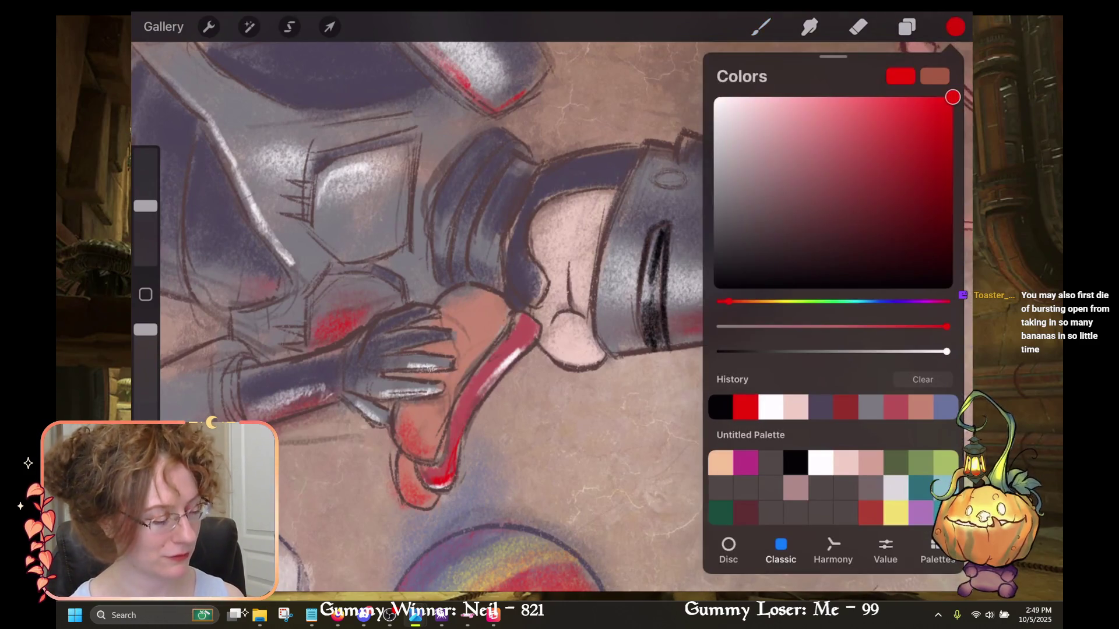
click(955, 27)
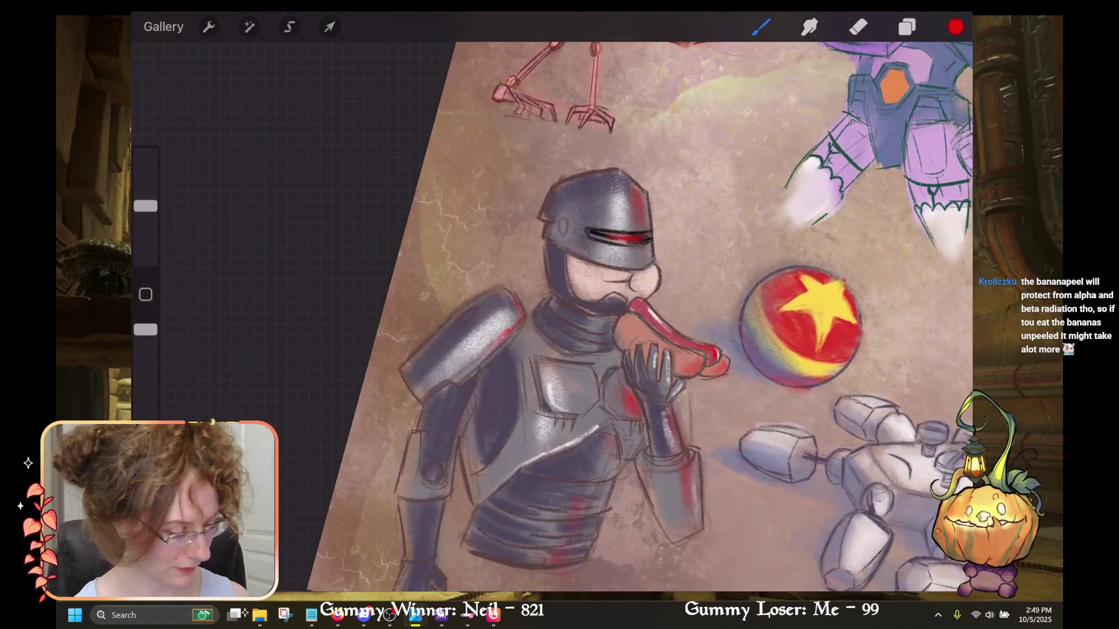
Switch the paint colour back to black and check the layer list.
click(955, 27)
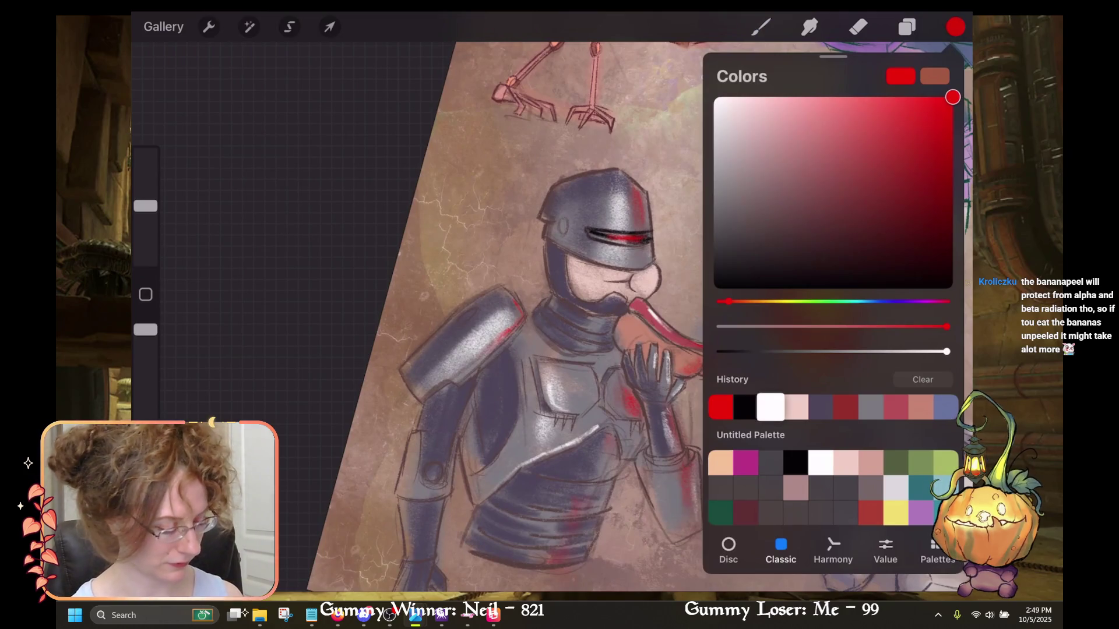
click(952, 289)
click(907, 27)
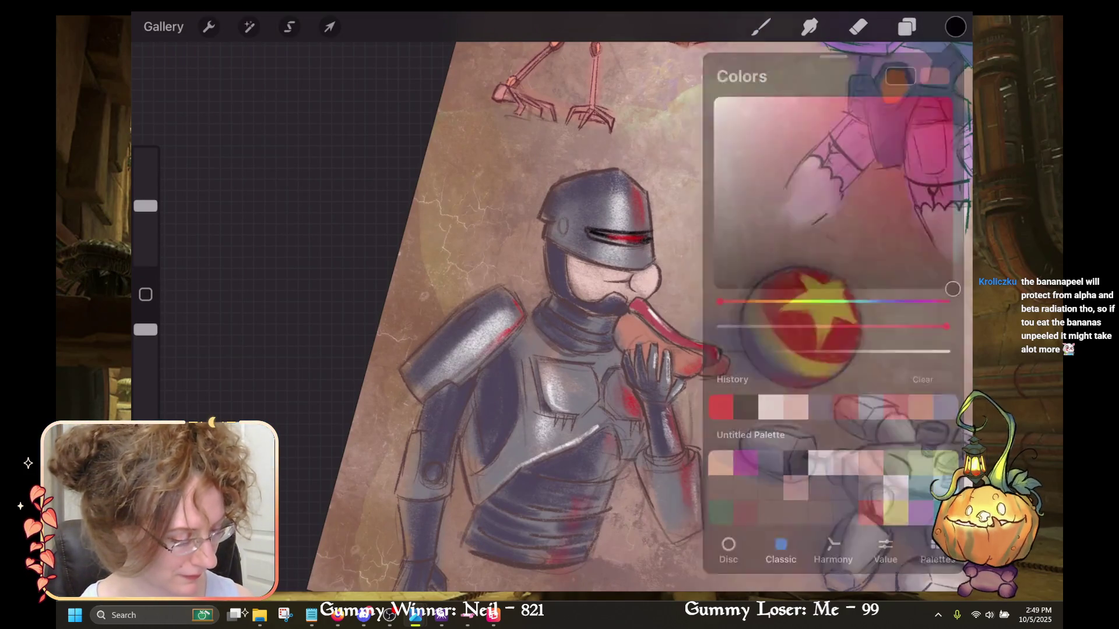
click(906, 27)
scroll(559, 217, up, 3)
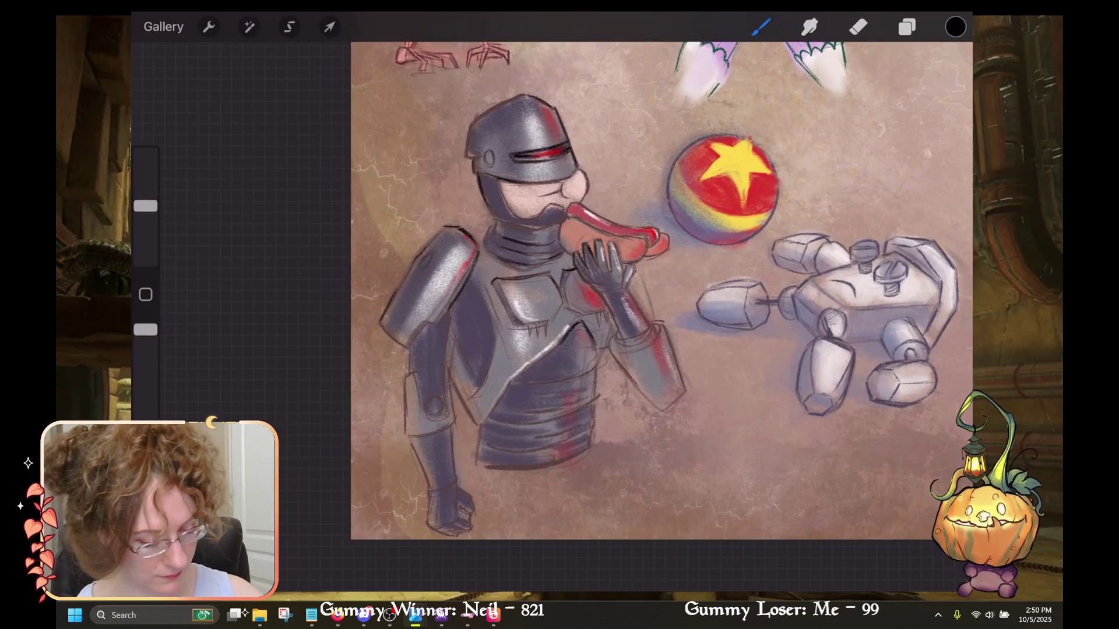
Zoom in on RoboCop and trace darker black lines along the arm and armour, undoing one stroke.
drag(527, 134, 647, 215)
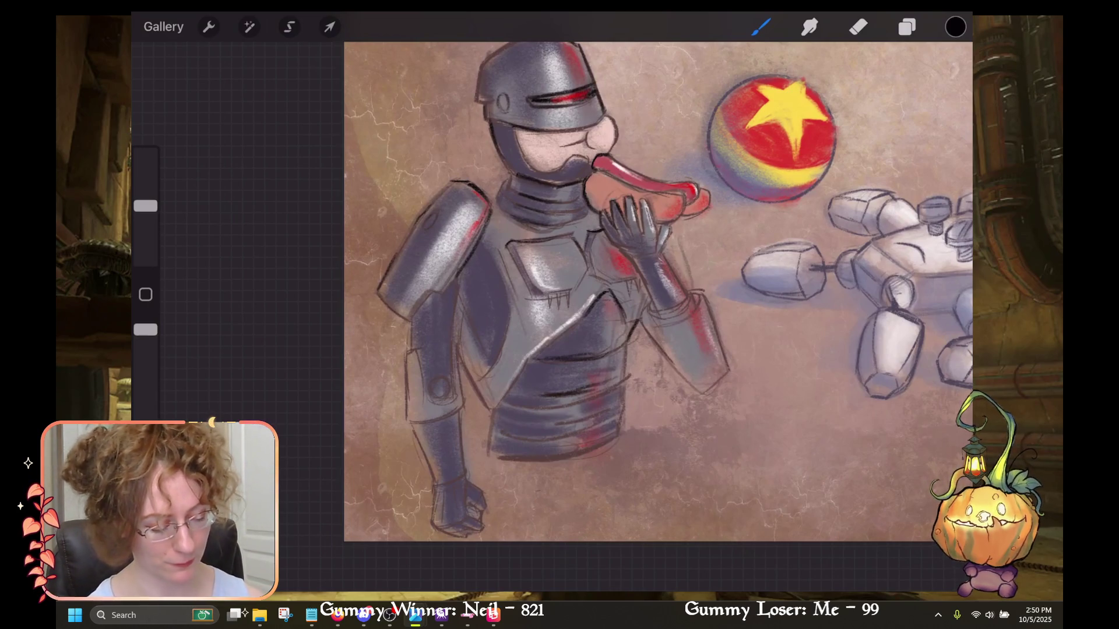
key(ctrl+z)
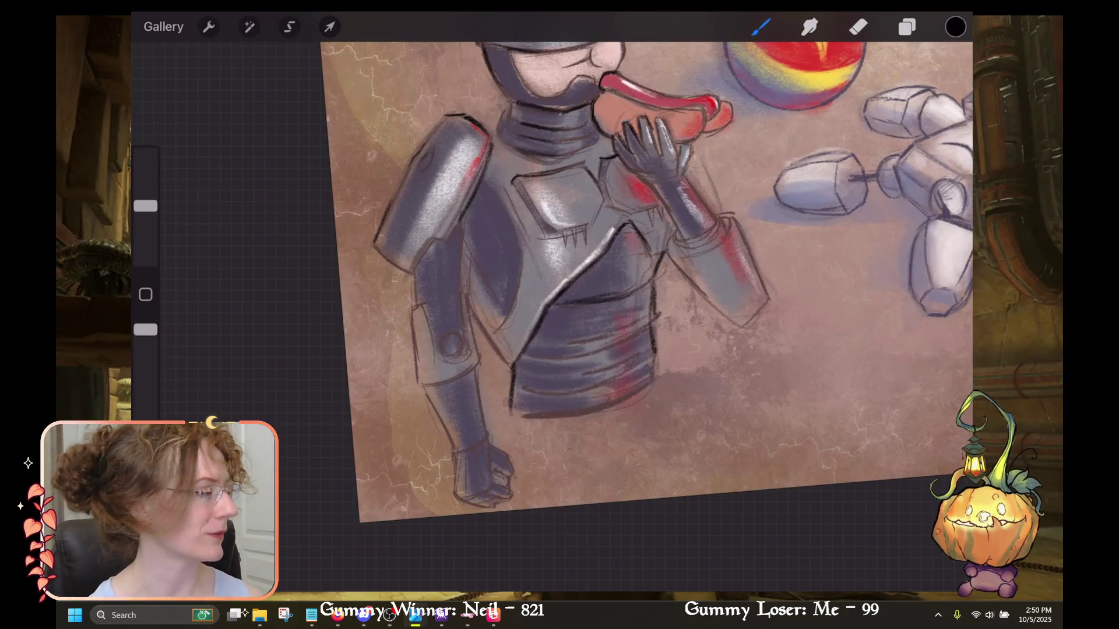
scroll(583, 280, down, 3)
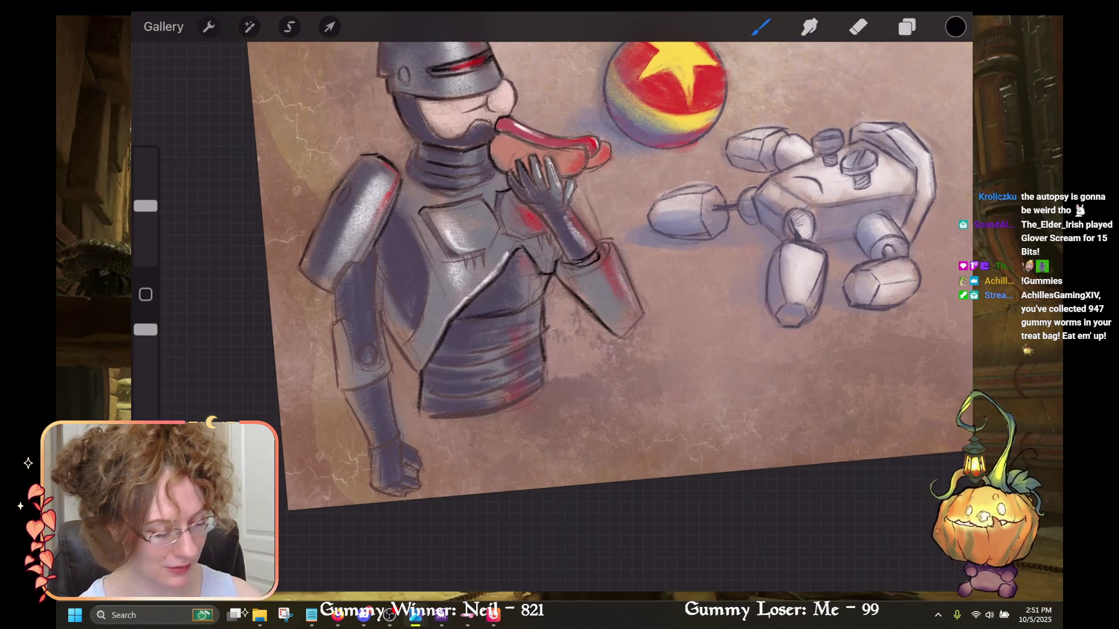
Undo a stroke, then darken the inner edge of the robot's upper arm with two black strokes.
key(ctrl+z)
scroll(552, 314, up, 3)
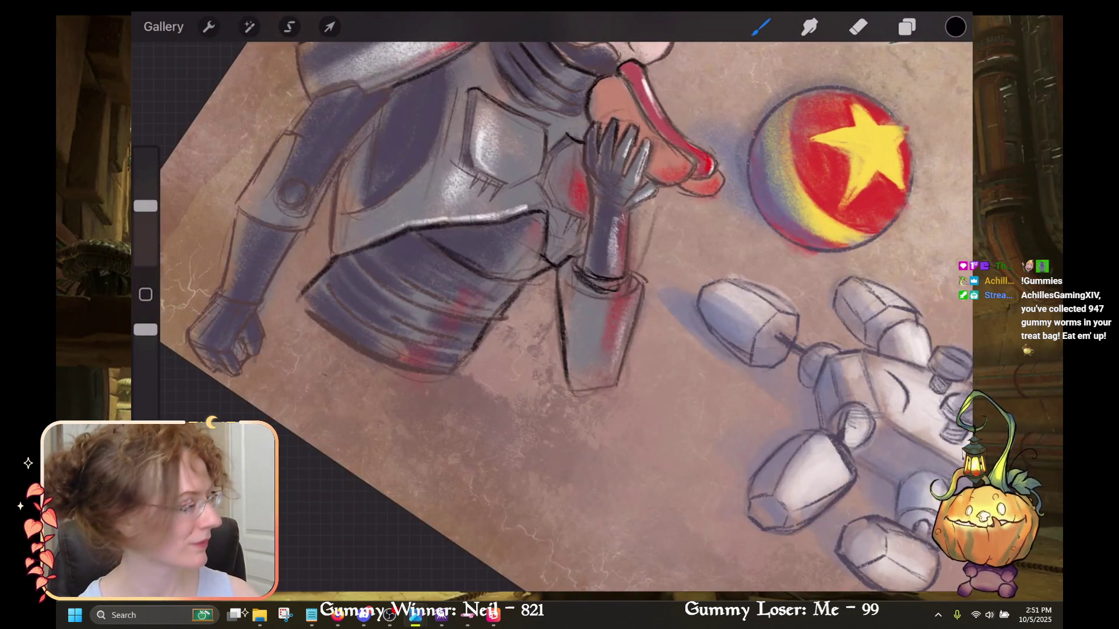
scroll(552, 315, down, 3)
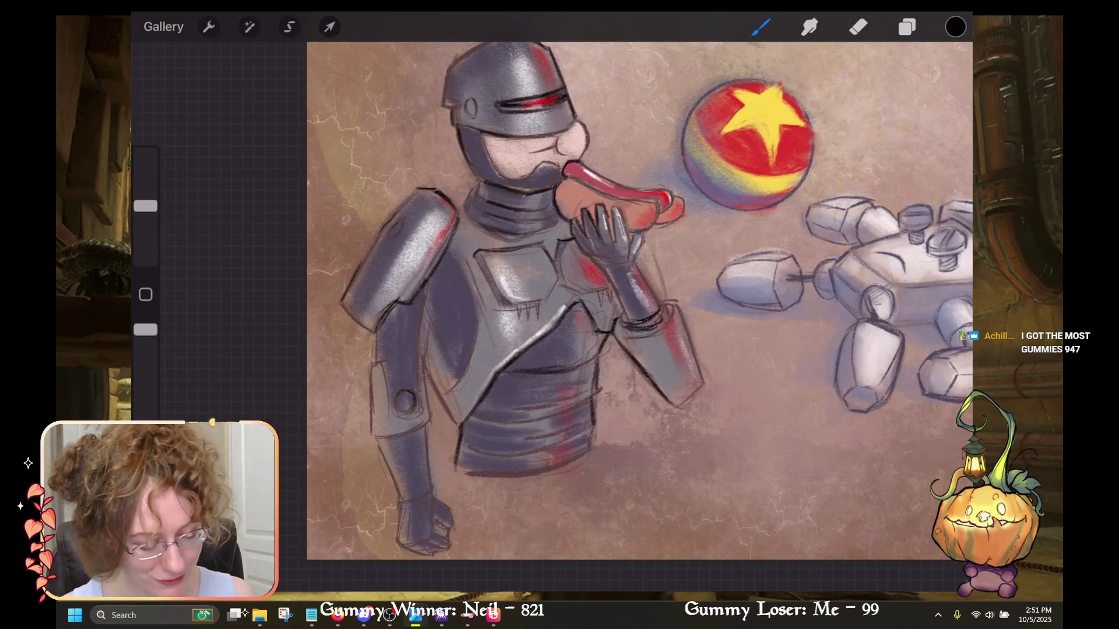
drag(428, 363, 425, 417)
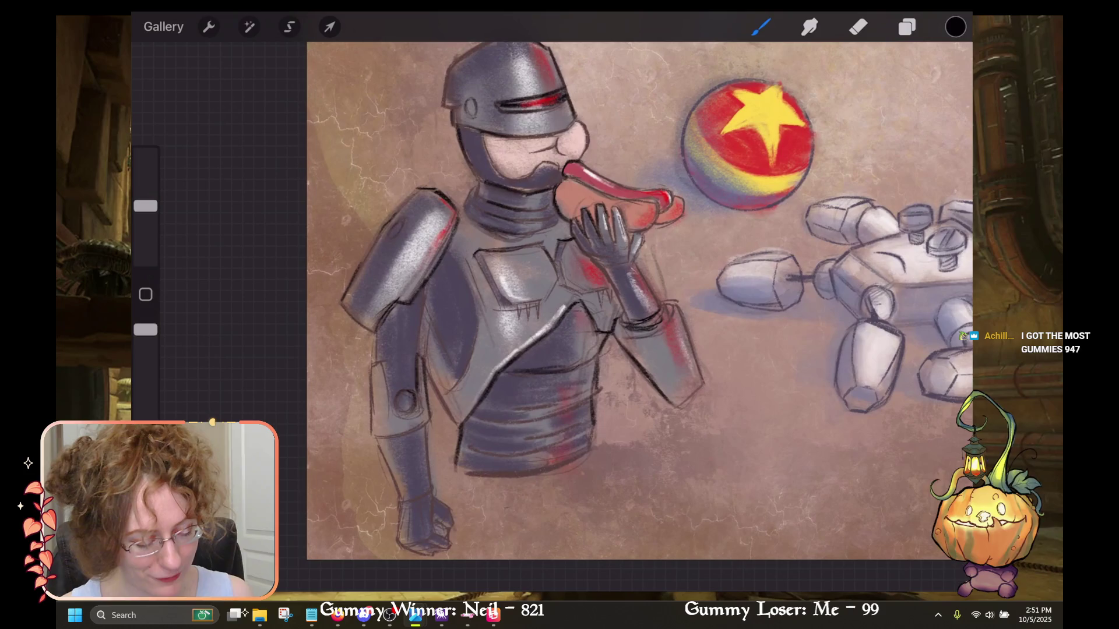
drag(427, 293, 420, 356)
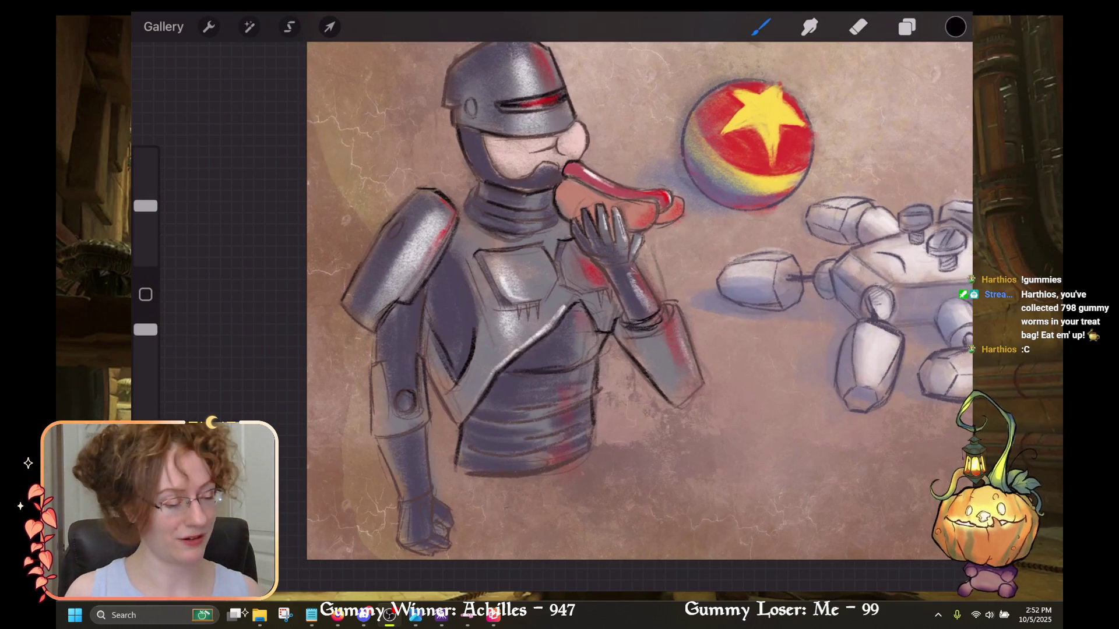
scroll(639, 300, up, 1)
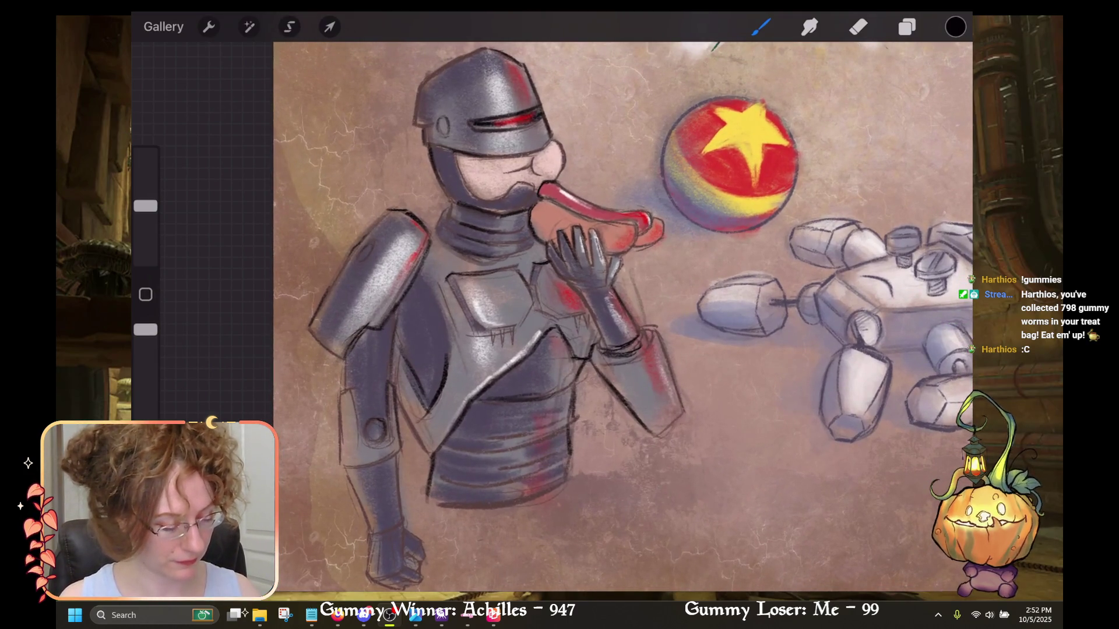
scroll(622, 315, down, 3)
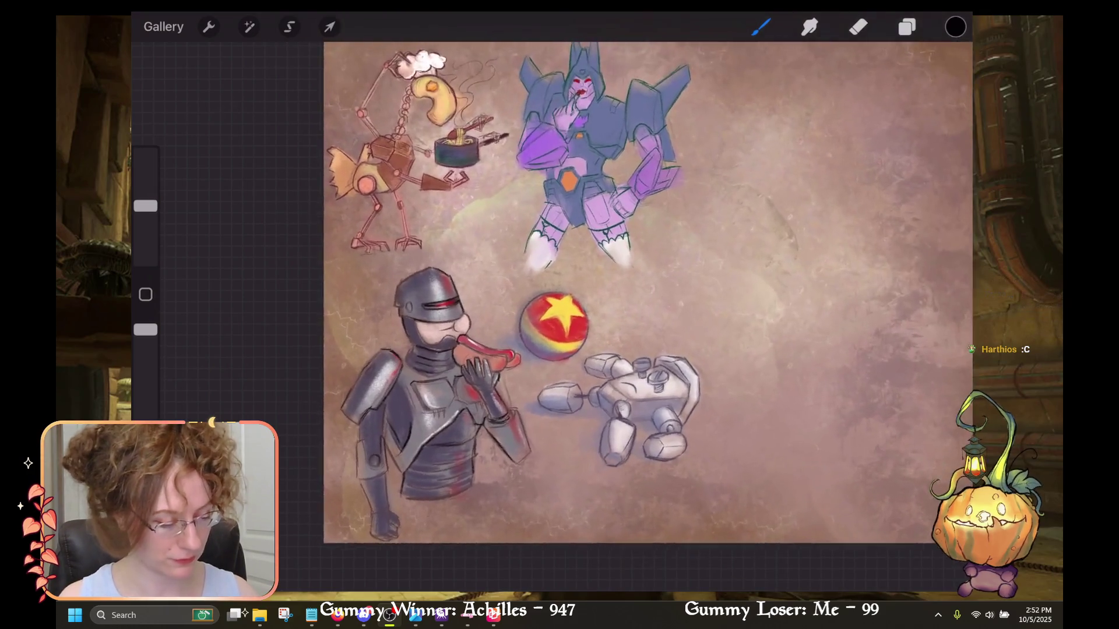
Turn on Alpha Lock for Layer 3, the layer holding the characters.
scroll(583, 321, up, 2)
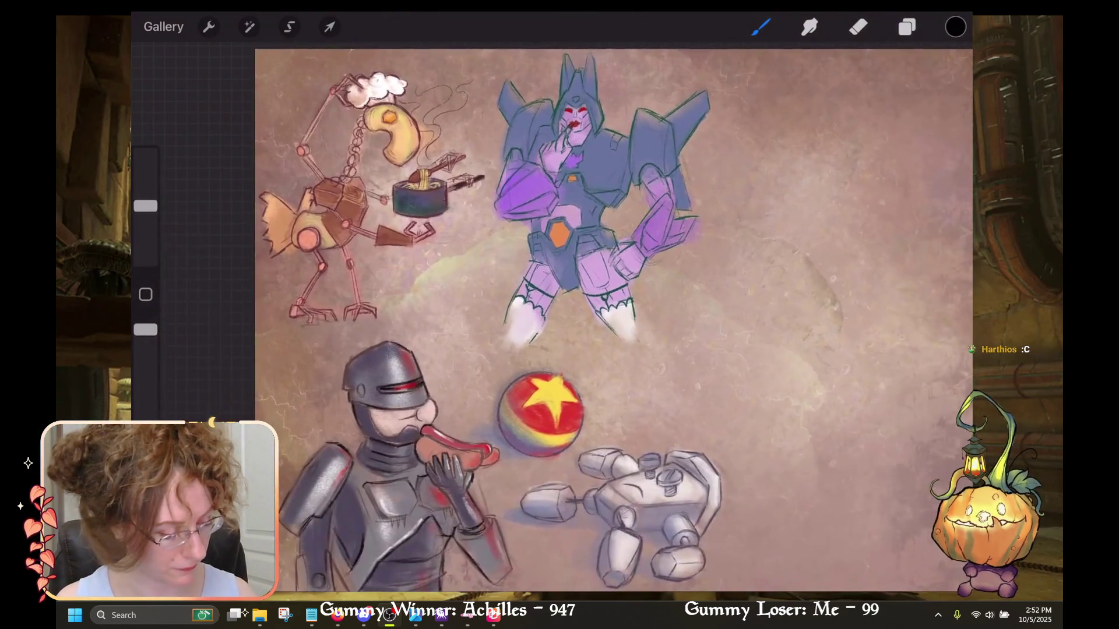
click(907, 27)
click(798, 170)
click(798, 169)
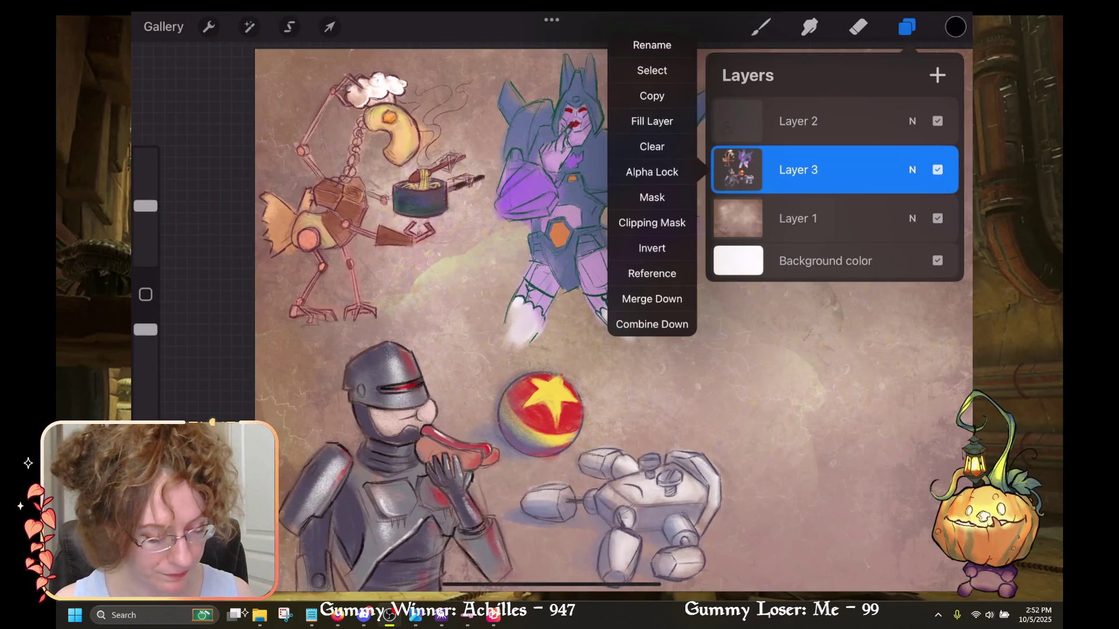
click(654, 171)
click(760, 27)
Pick a dark grey-purple colour, enlarge the brush, and undo stray strokes near the robot's hip and head.
click(955, 27)
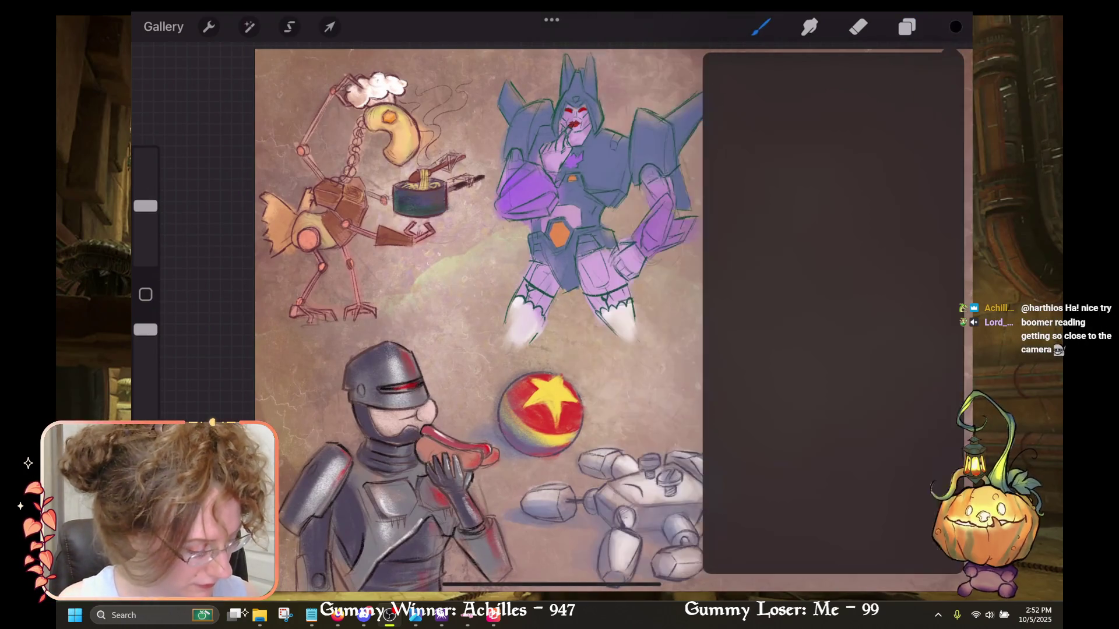
click(820, 407)
click(955, 27)
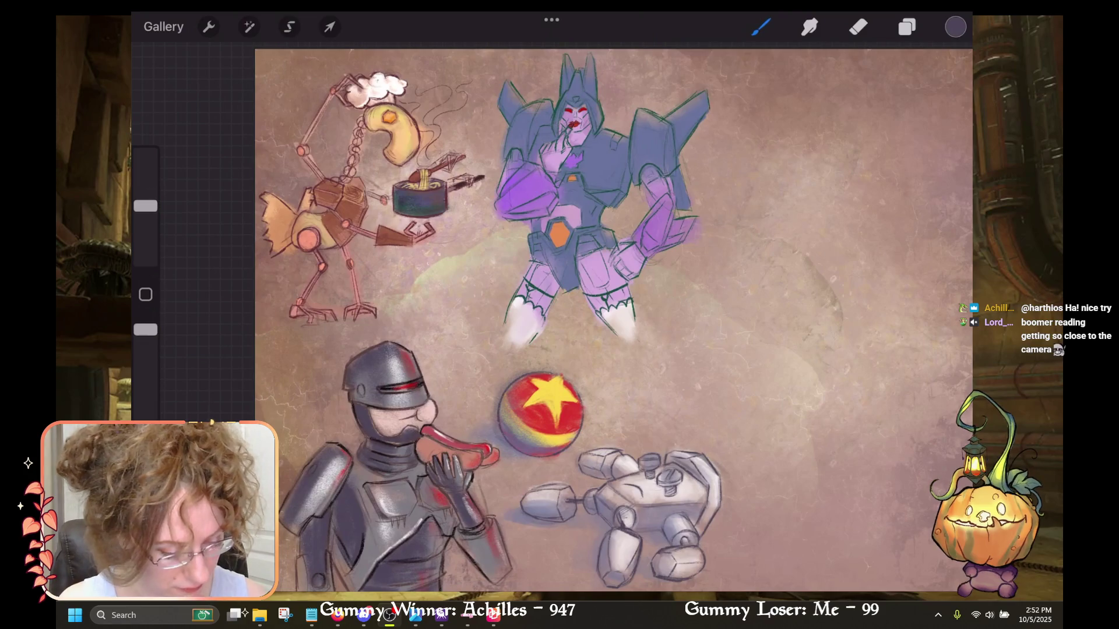
drag(145, 206, 146, 177)
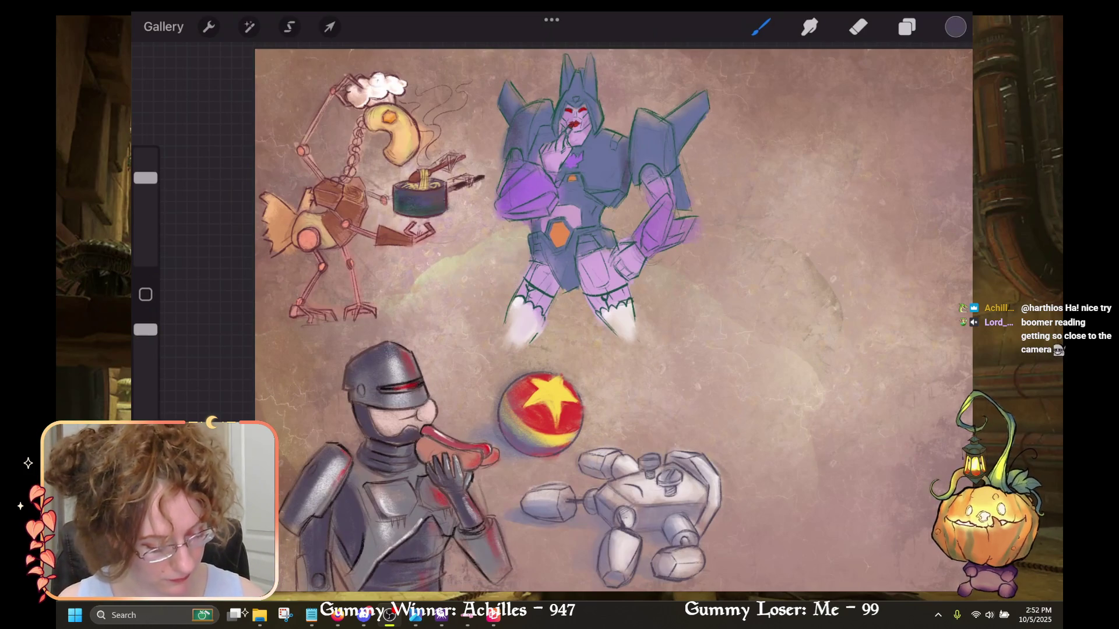
key(ctrl+z)
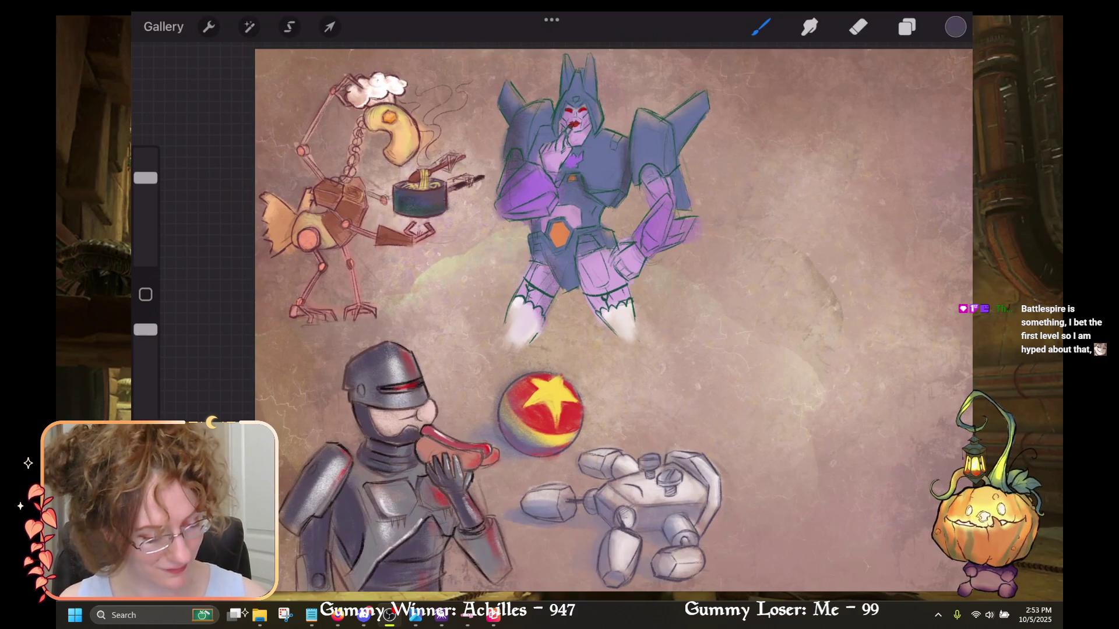
key(ctrl+z)
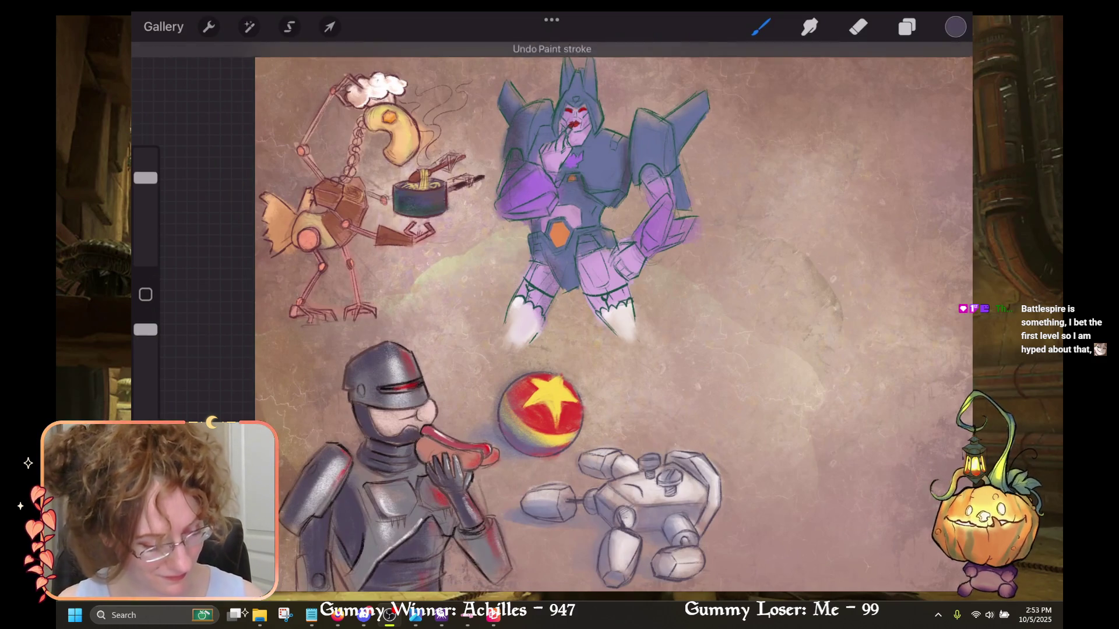
Undo the last paint stroke and frame a close-up of the purple Transformer.
drag(583, 204, 577, 291)
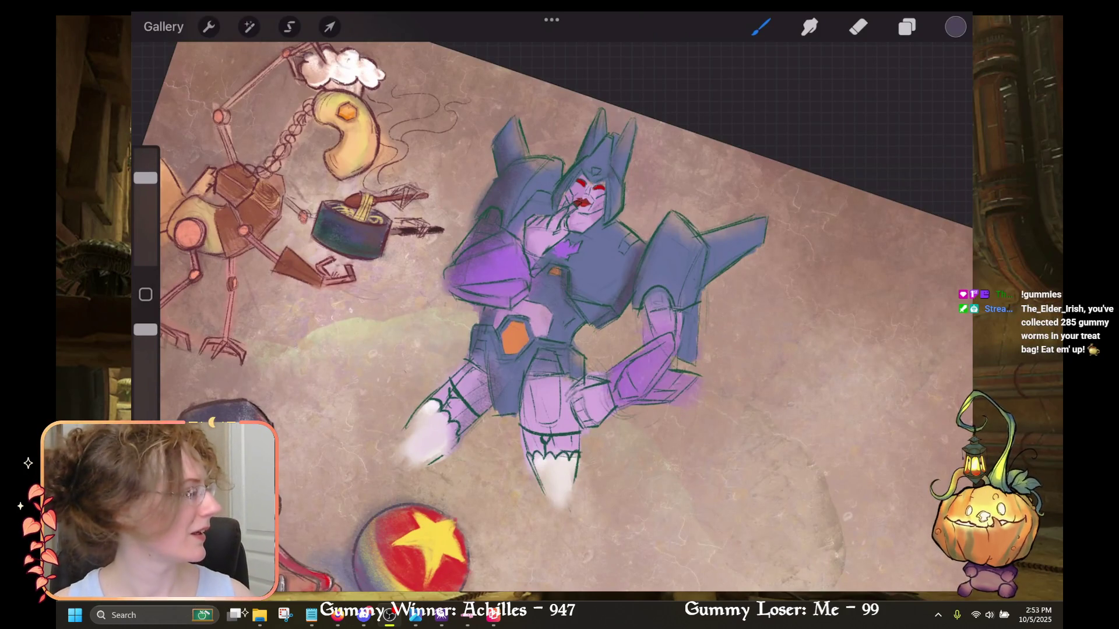
key(ctrl+z)
drag(553, 350, 495, 291)
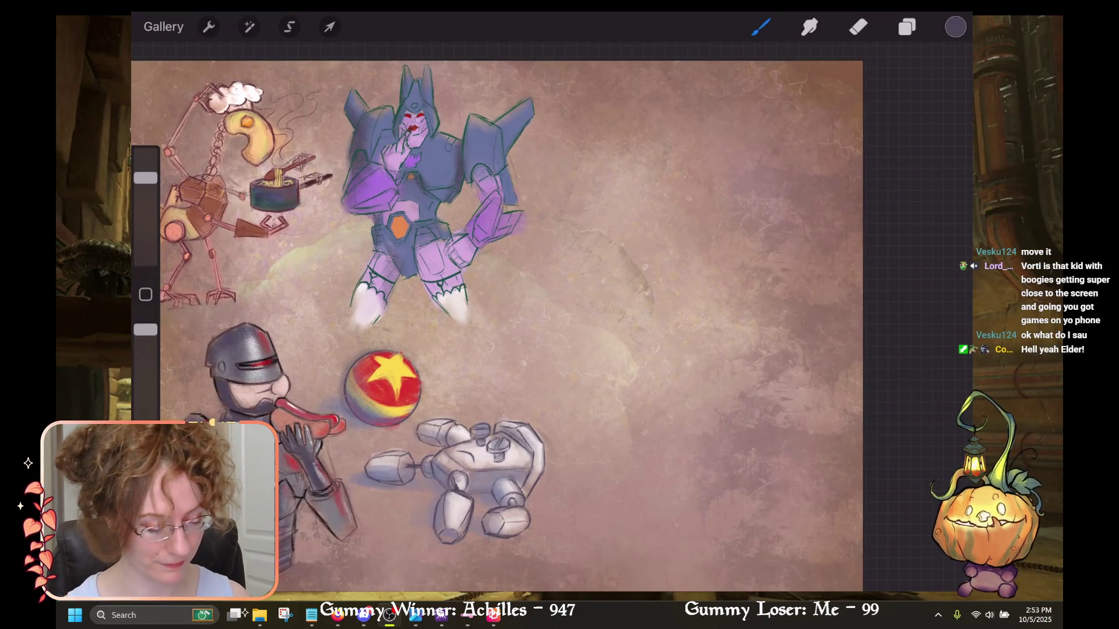
drag(496, 327, 600, 280)
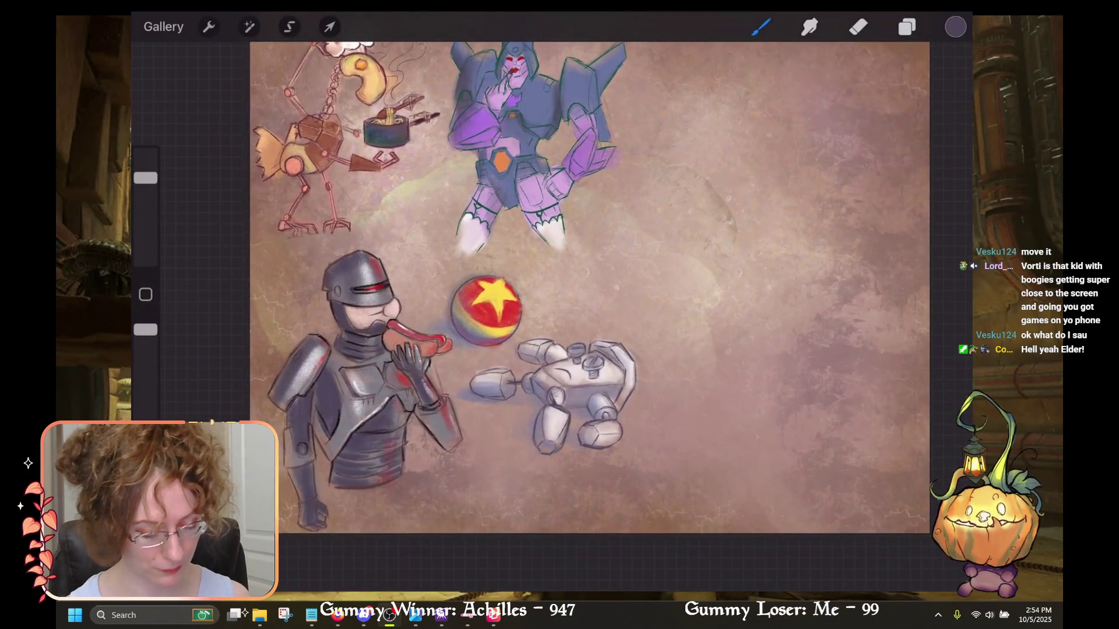
mouse_move(486, 309)
mouse_down()
mouse_move(661, 192)
mouse_move(341, 408)
mouse_up()
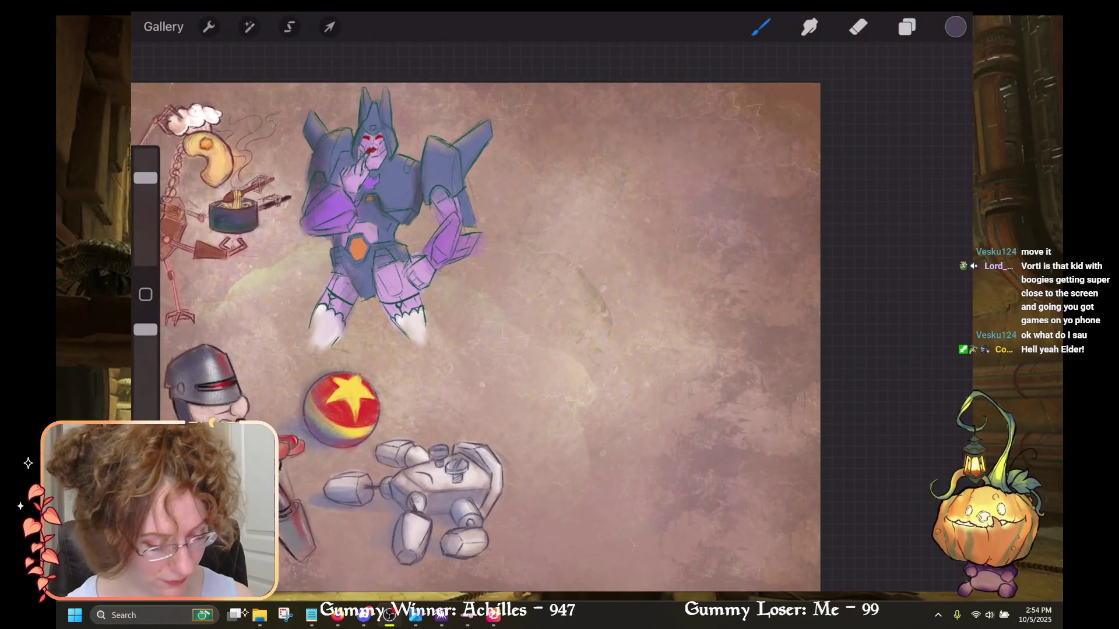
drag(396, 222, 466, 262)
Switch the paint colour to white and make Layer 2 the active layer.
click(955, 26)
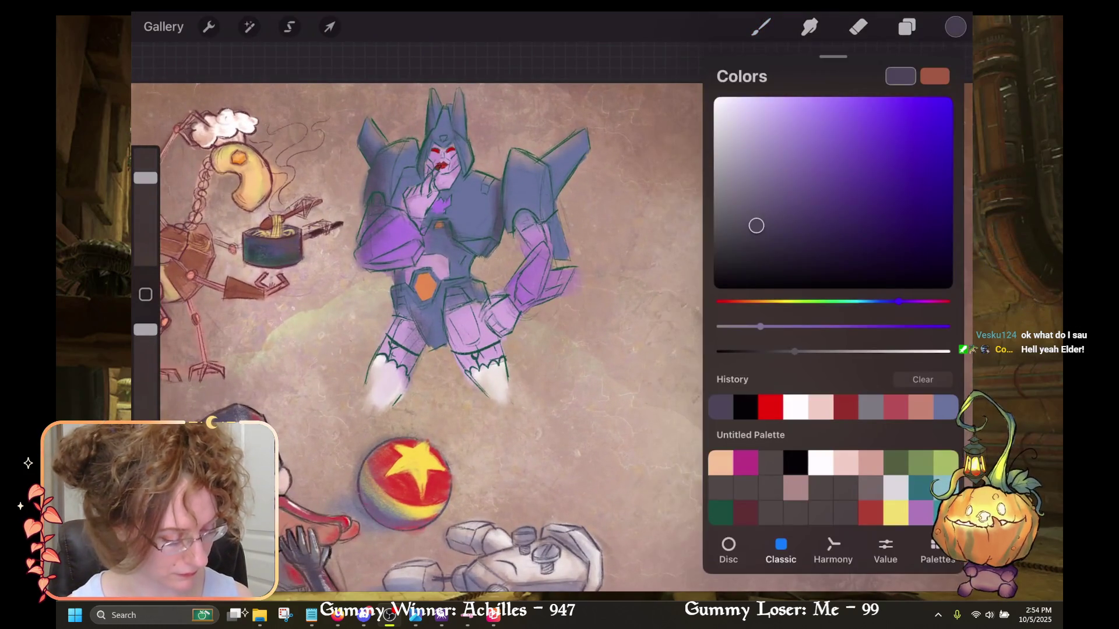
click(821, 463)
click(907, 26)
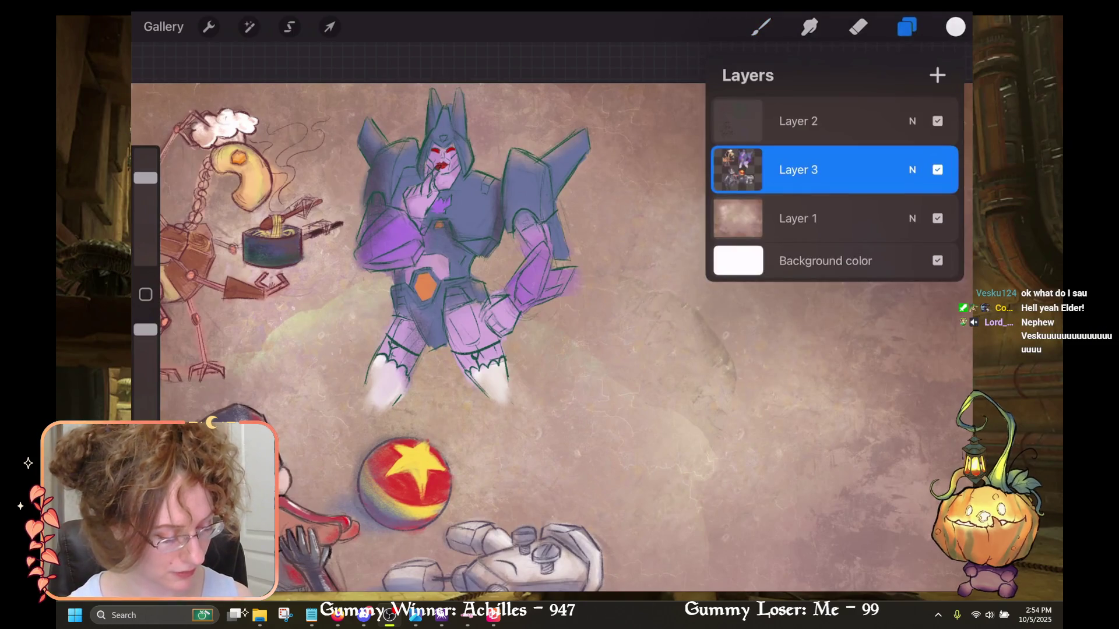
click(798, 170)
click(798, 121)
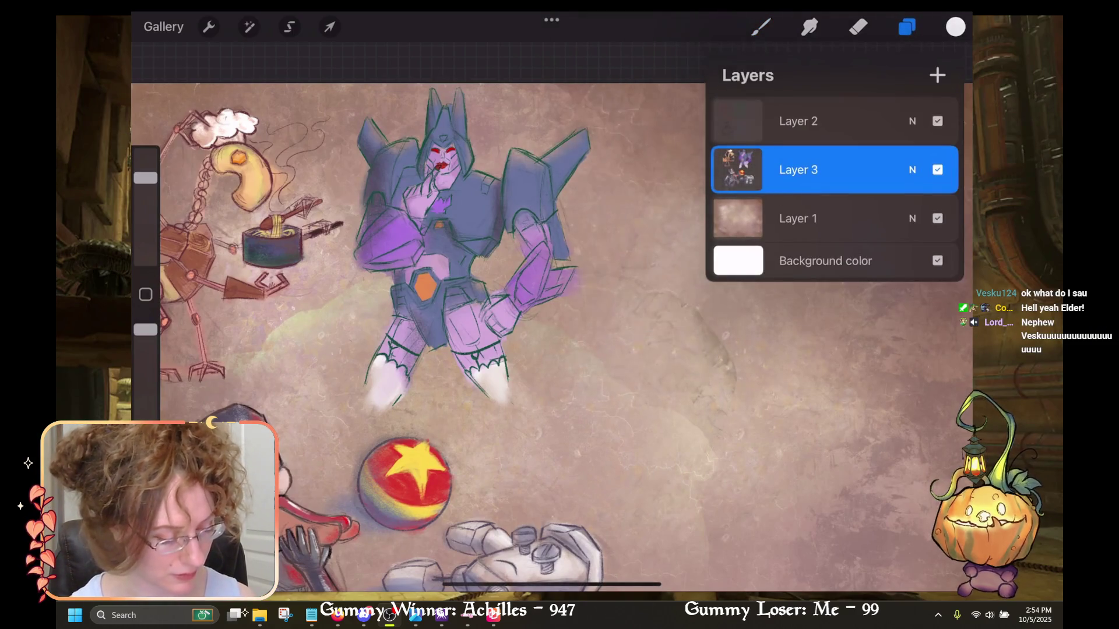
click(798, 121)
click(760, 27)
Try a white highlight on the Transformer's right shoulder, undo it, and shrink the brush.
drag(437, 263, 350, 245)
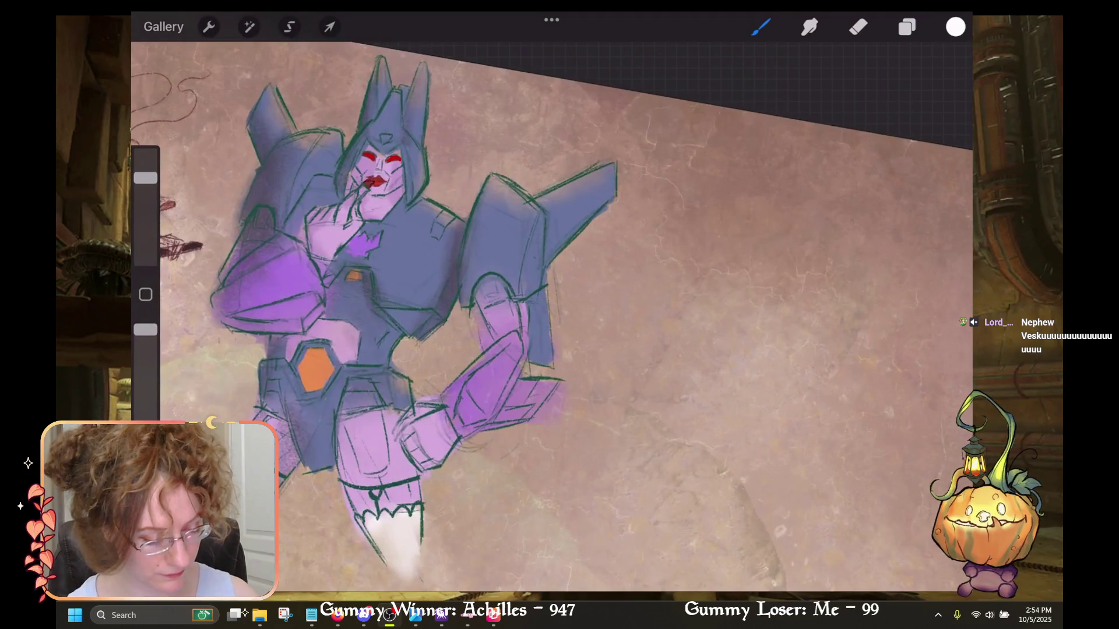
mouse_move(511, 189)
mouse_down()
mouse_move(538, 211)
mouse_move(527, 252)
mouse_up()
key(ctrl+z)
drag(146, 178, 146, 205)
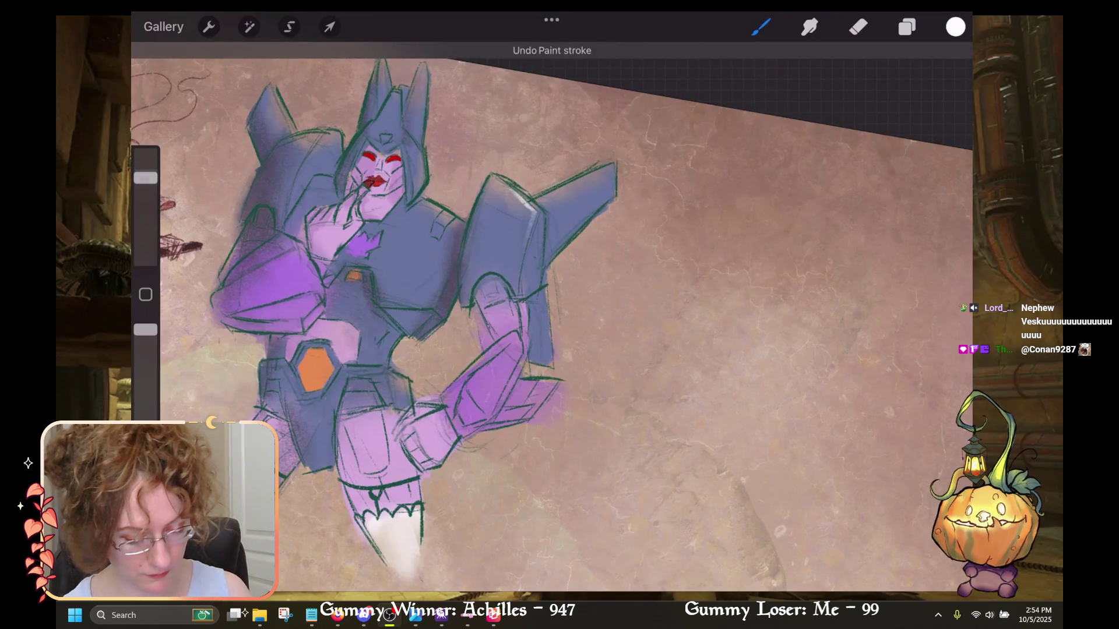
Paint a white highlight along the Transformer's helmet crest with the brush at 20%.
drag(379, 262, 495, 320)
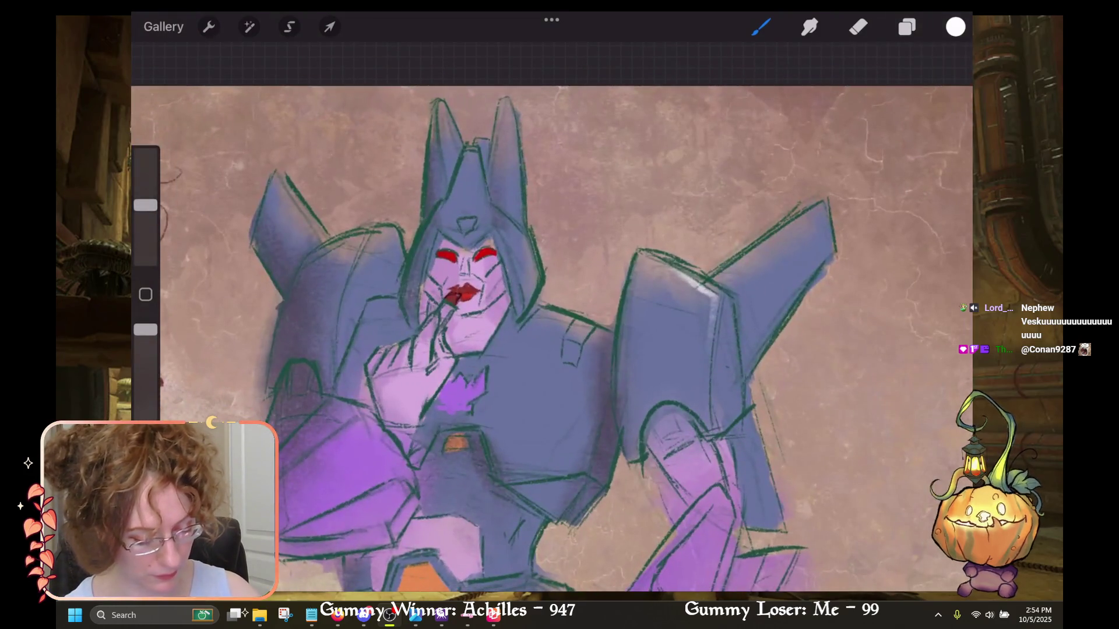
drag(479, 154, 481, 198)
key(ctrl+z)
drag(146, 205, 145, 227)
drag(474, 150, 484, 201)
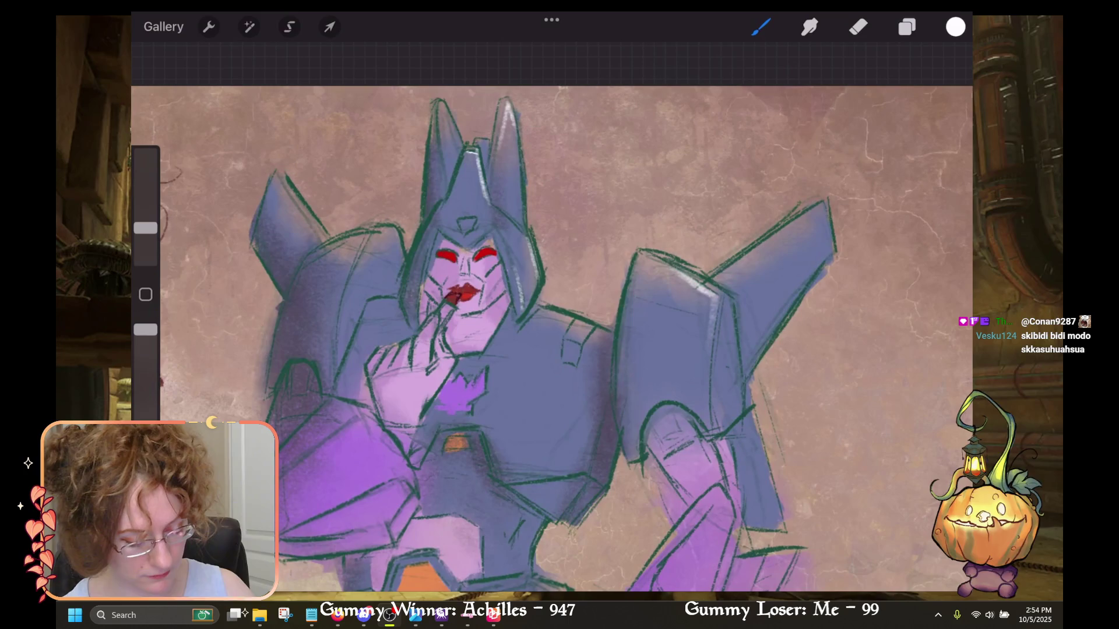
scroll(551, 338, down, 3)
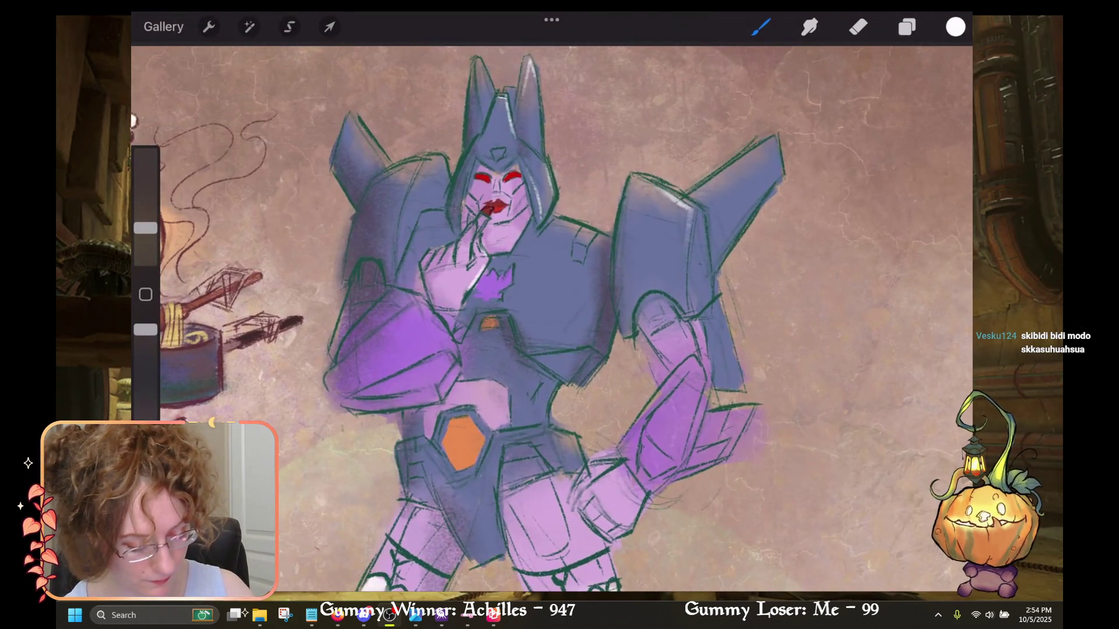
scroll(552, 319, down, 3)
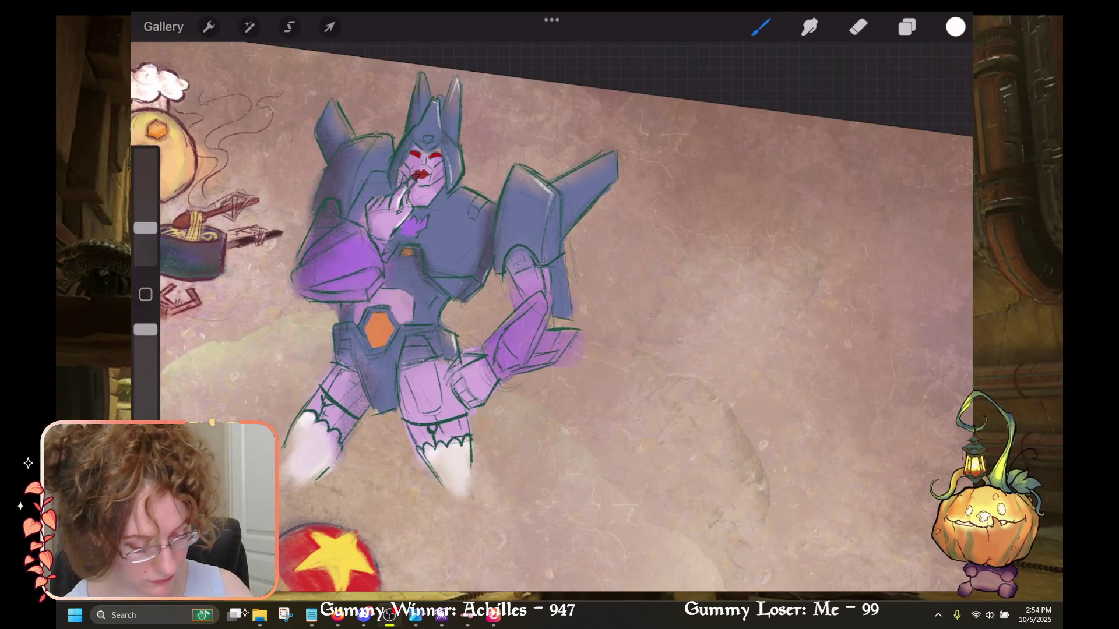
scroll(551, 320, up, 3)
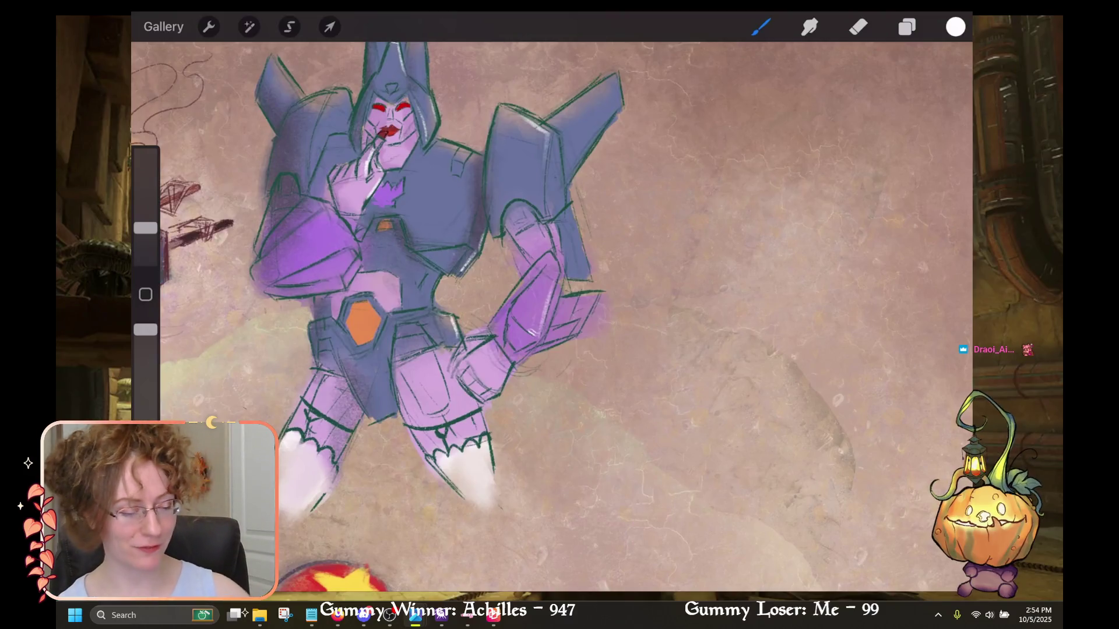
scroll(551, 319, up, 2)
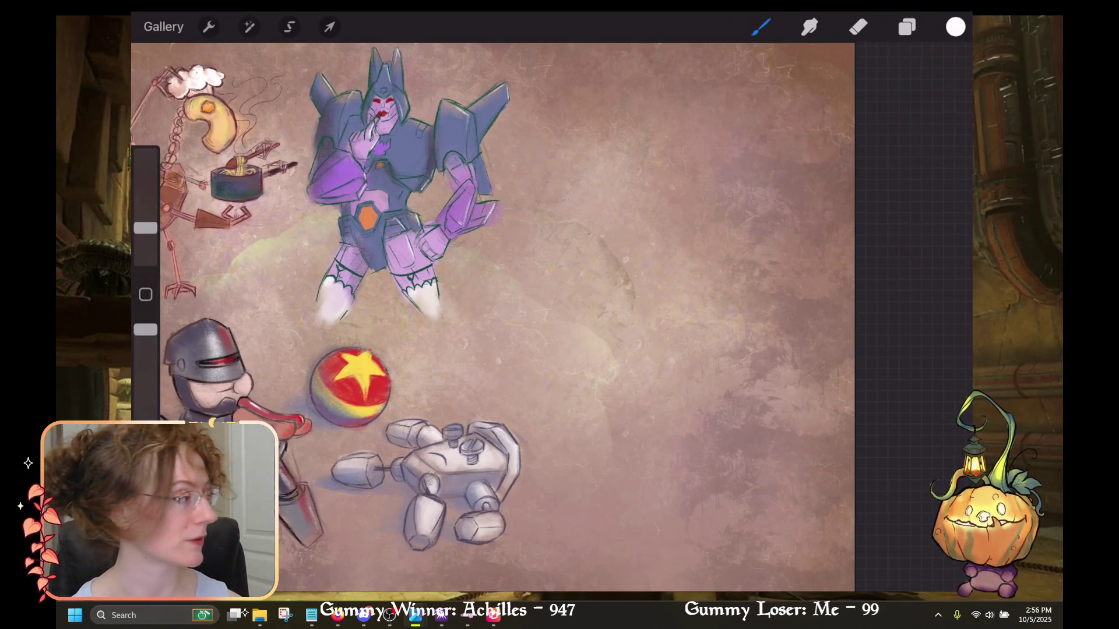
scroll(507, 315, down, 3)
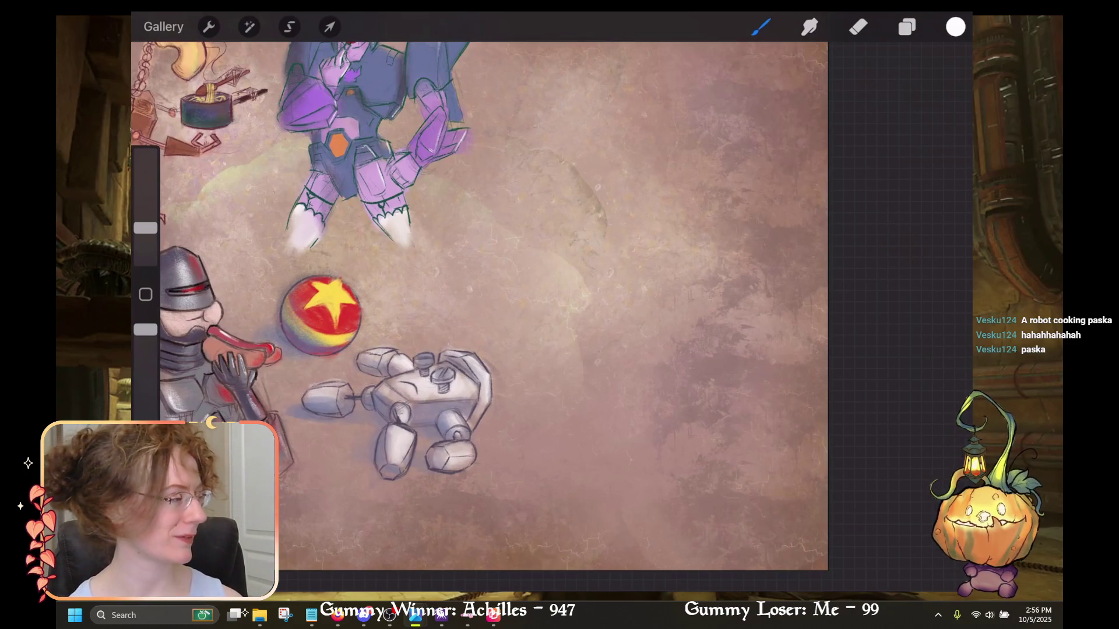
scroll(493, 314, up, 5)
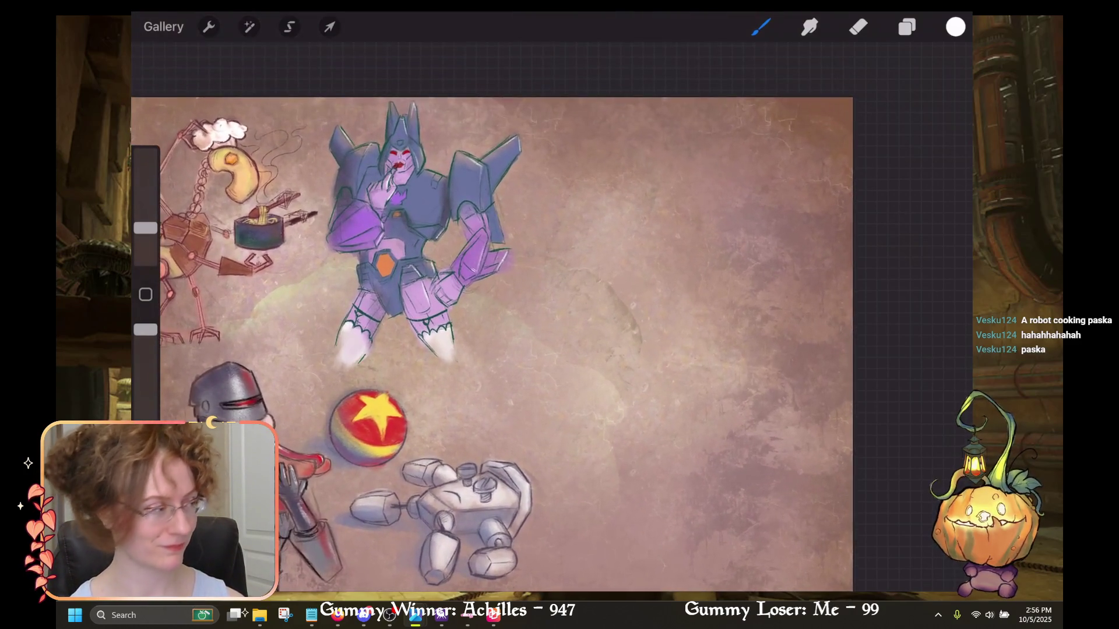
scroll(492, 332, right, 5)
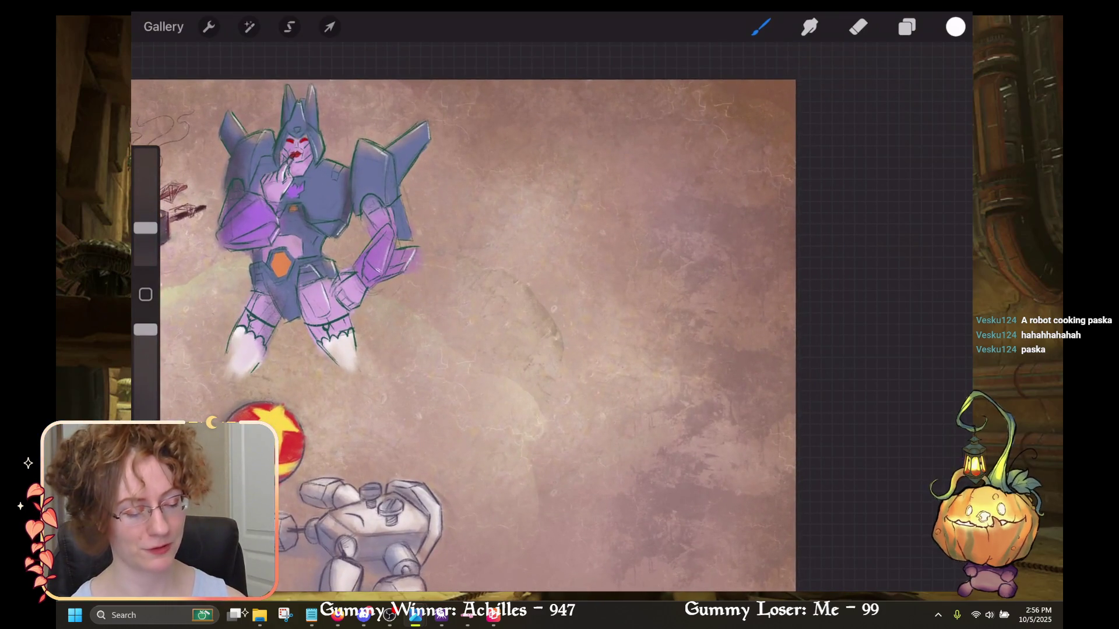
scroll(492, 315, down, 3)
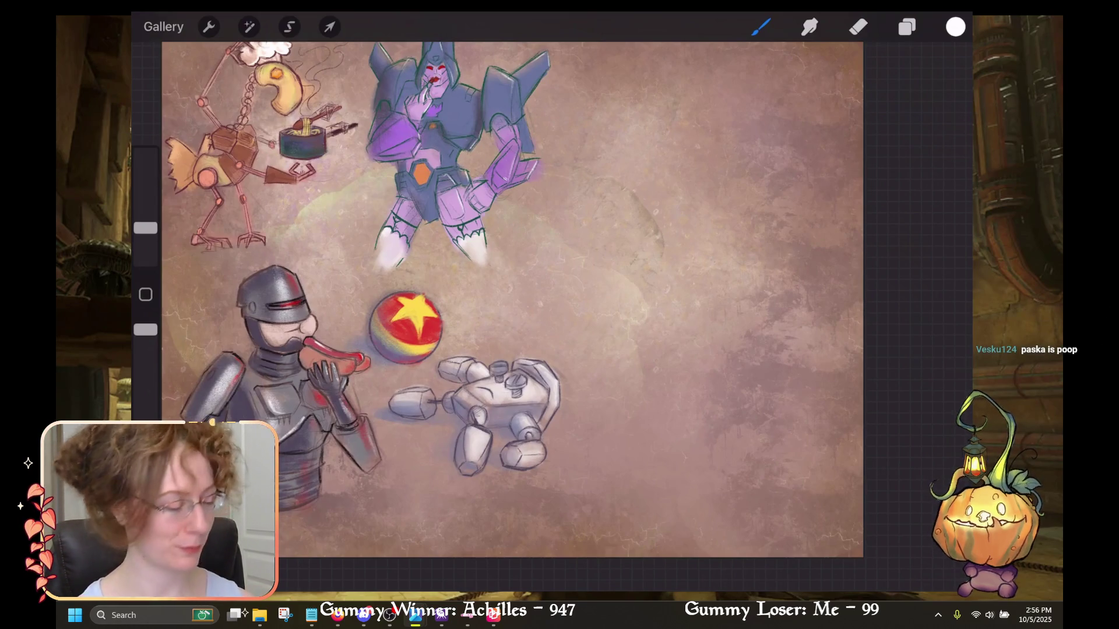
scroll(524, 292, up, 5)
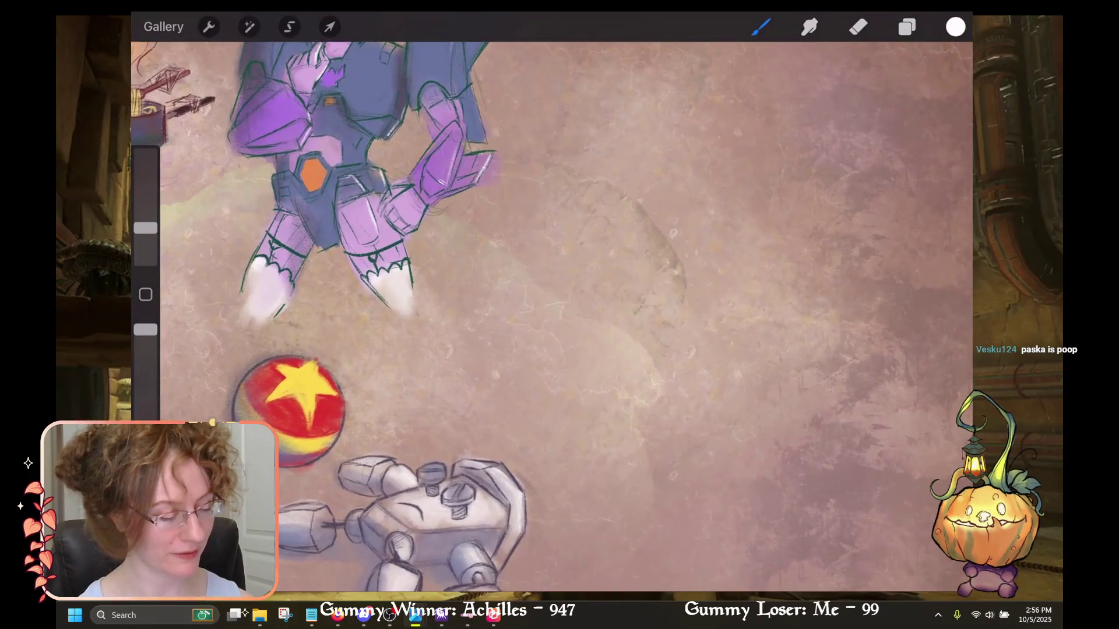
scroll(525, 292, down, 2)
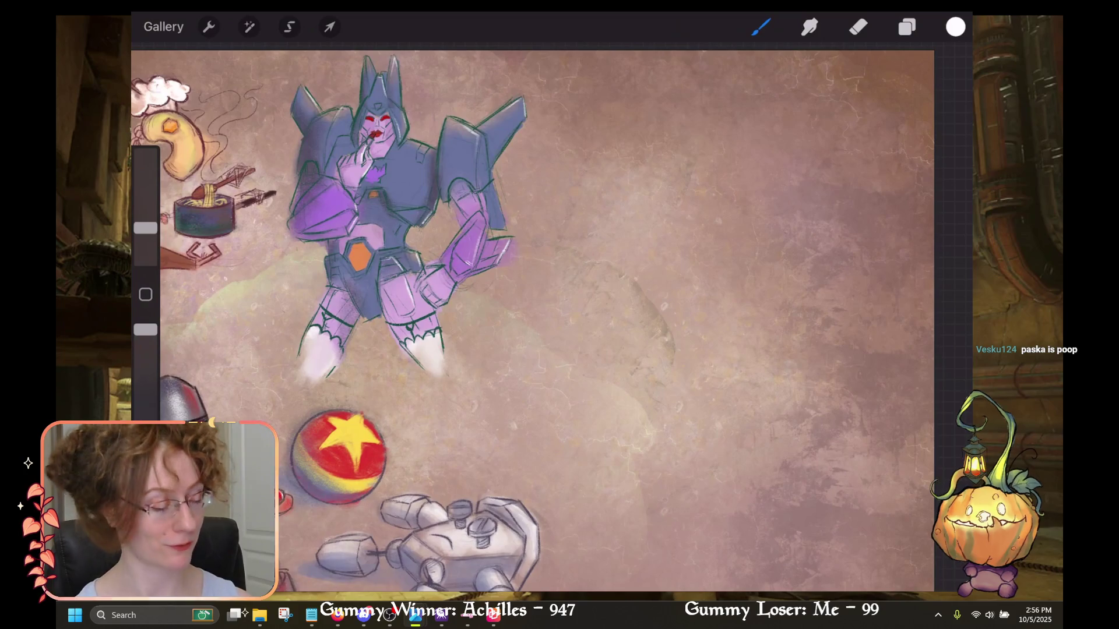
scroll(525, 292, down, 3)
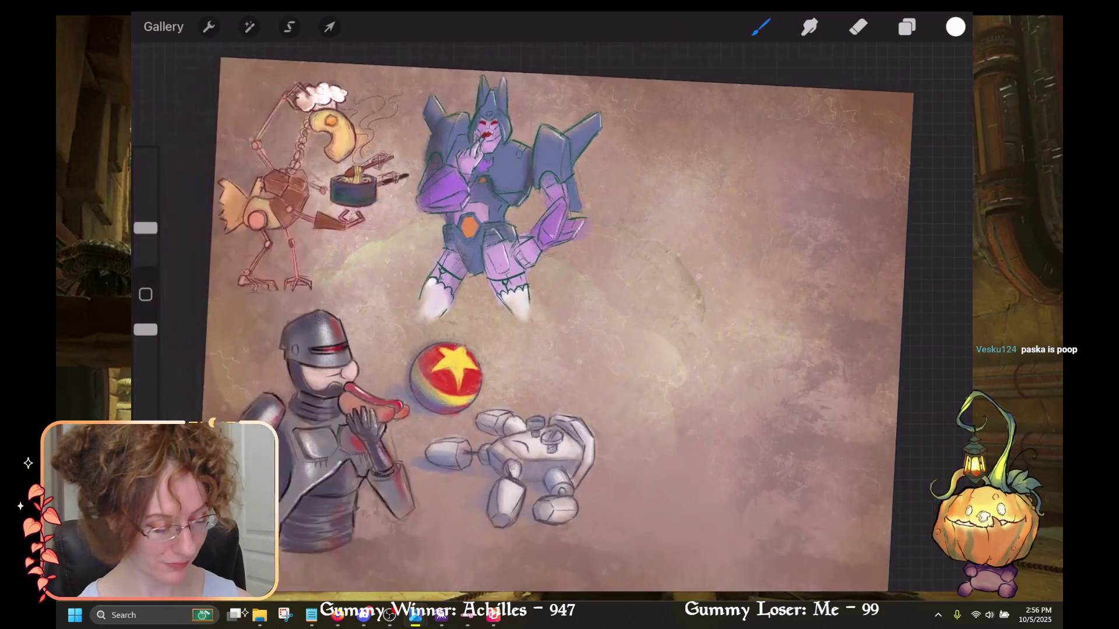
Check the brush library and layers list, then pick a light purple colour.
click(760, 26)
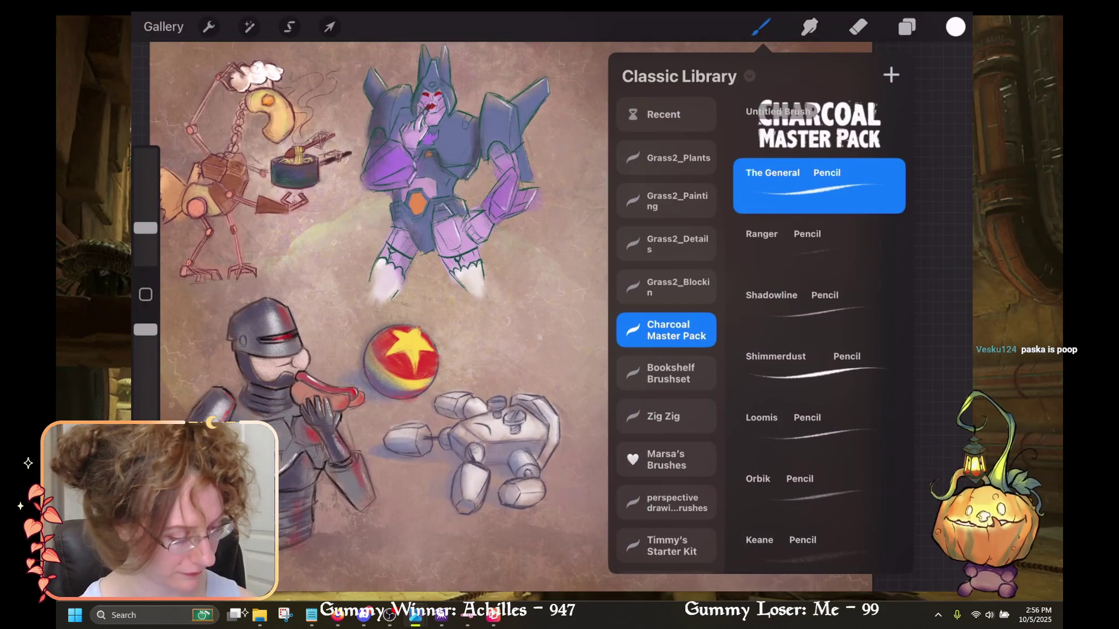
click(907, 27)
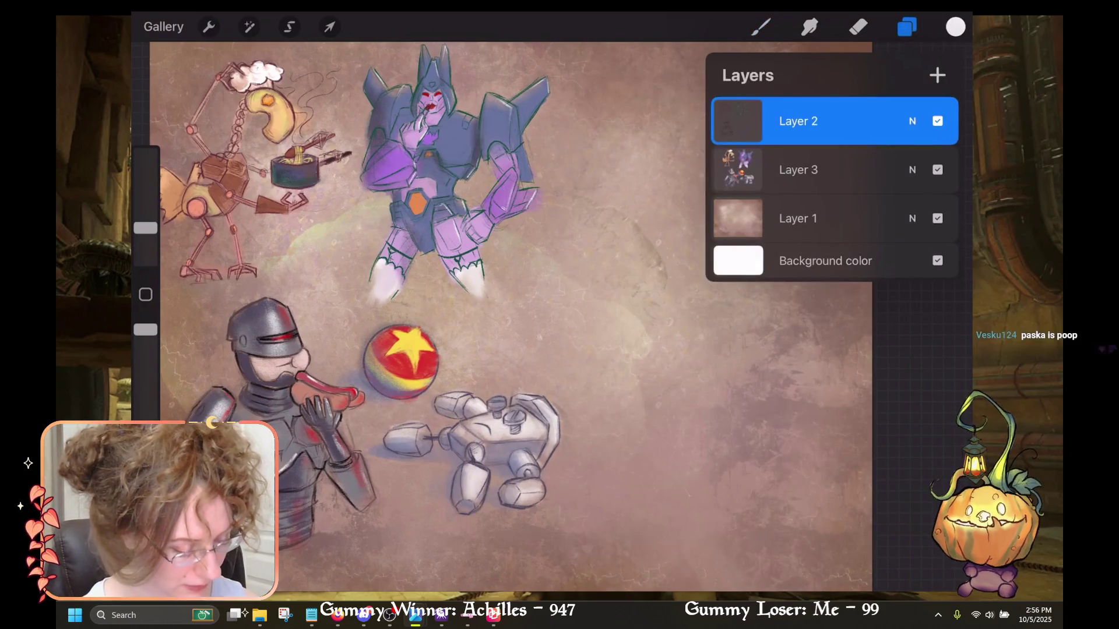
click(760, 26)
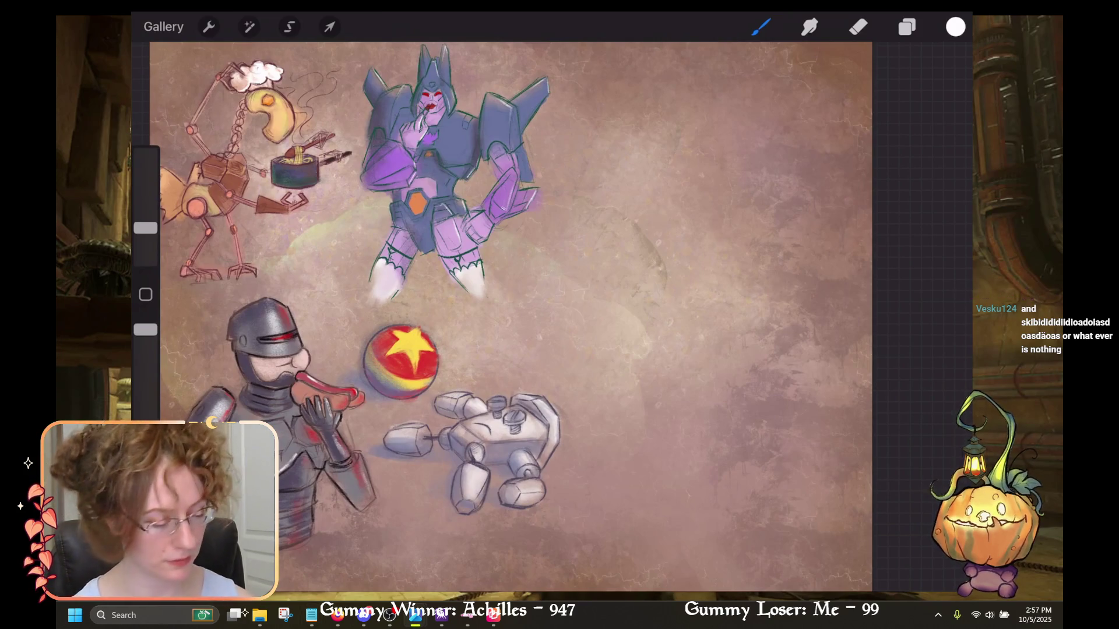
click(760, 27)
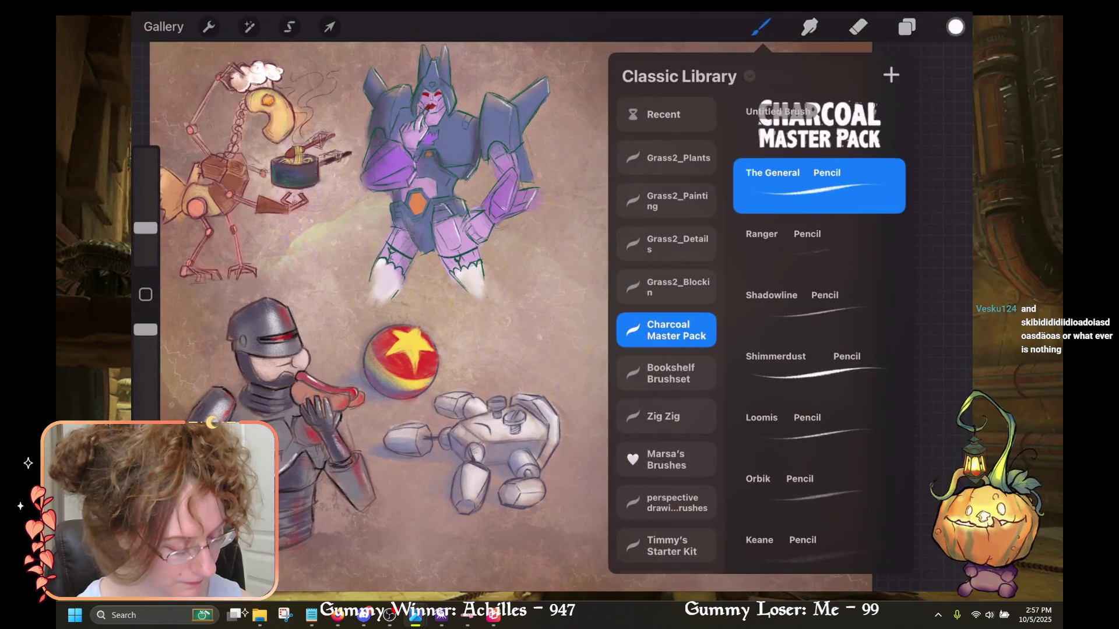
click(955, 27)
click(955, 27)
click(955, 27)
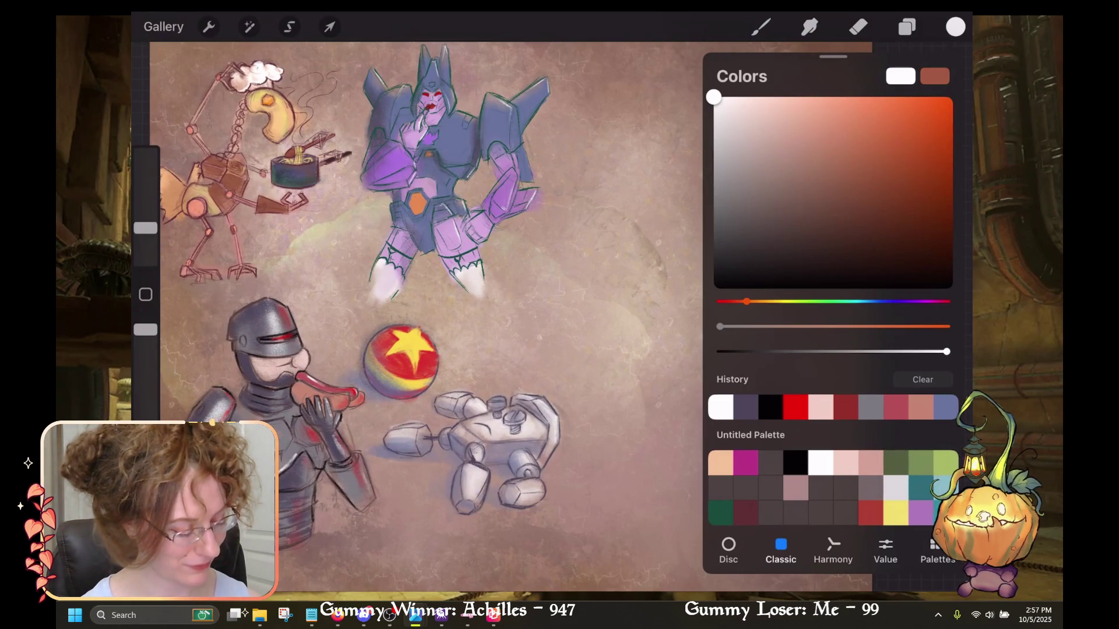
click(921, 513)
Set Palette from imager as the default palette and choose a light-green swatch.
click(936, 551)
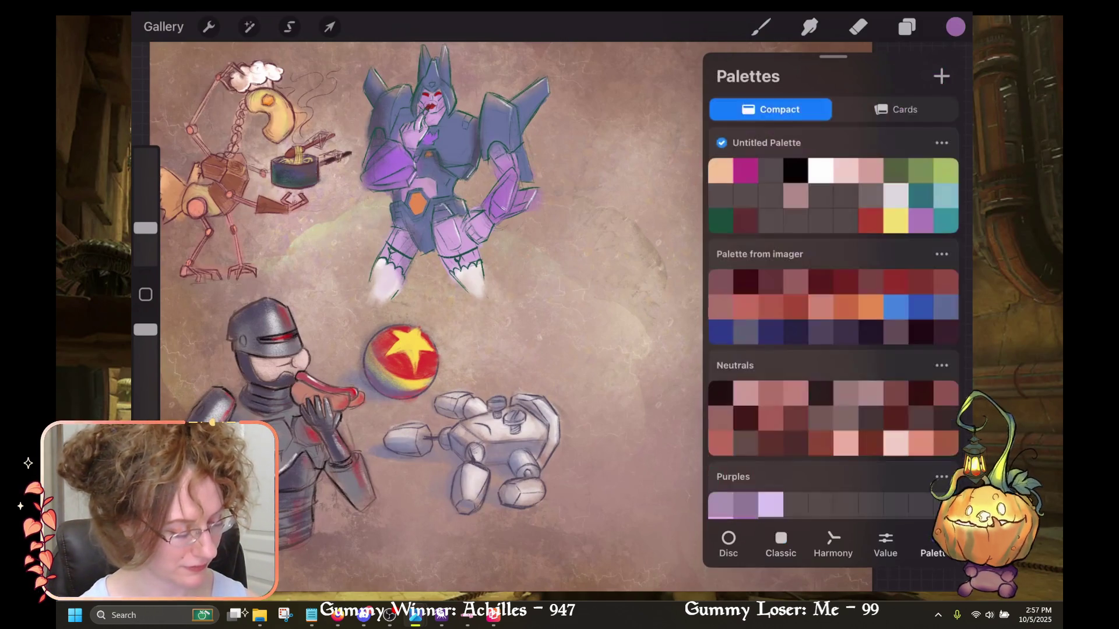
click(870, 196)
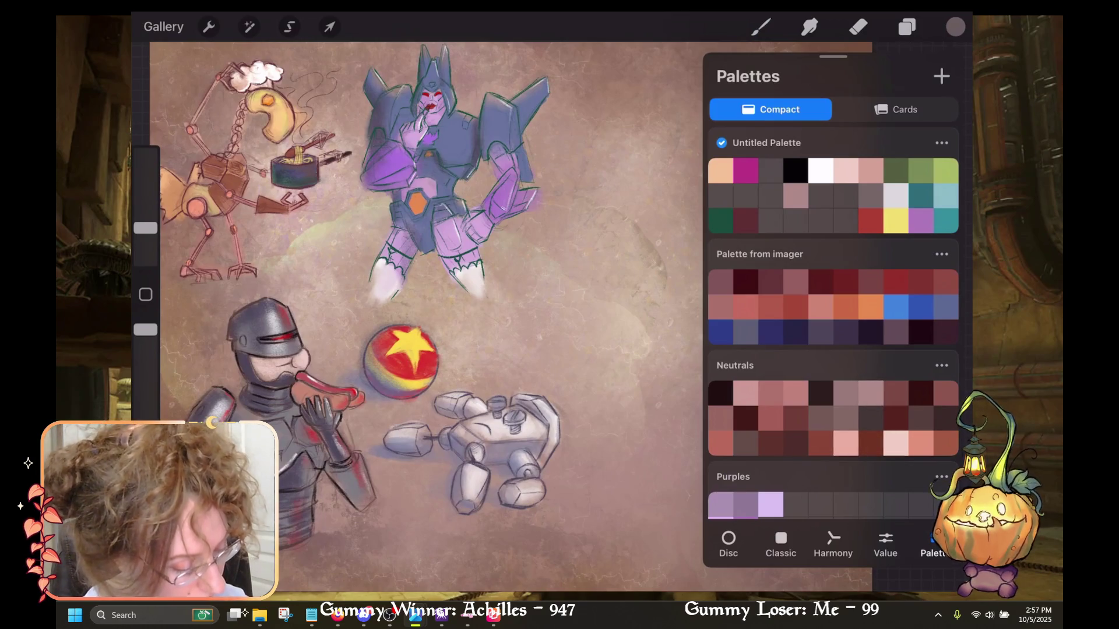
click(775, 254)
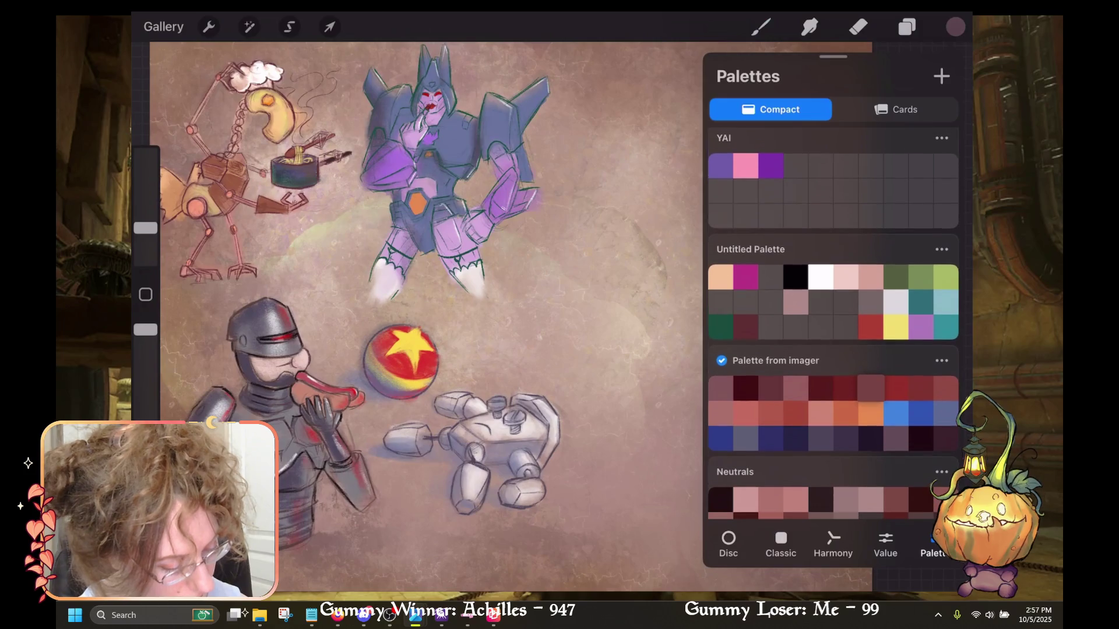
click(945, 277)
click(760, 26)
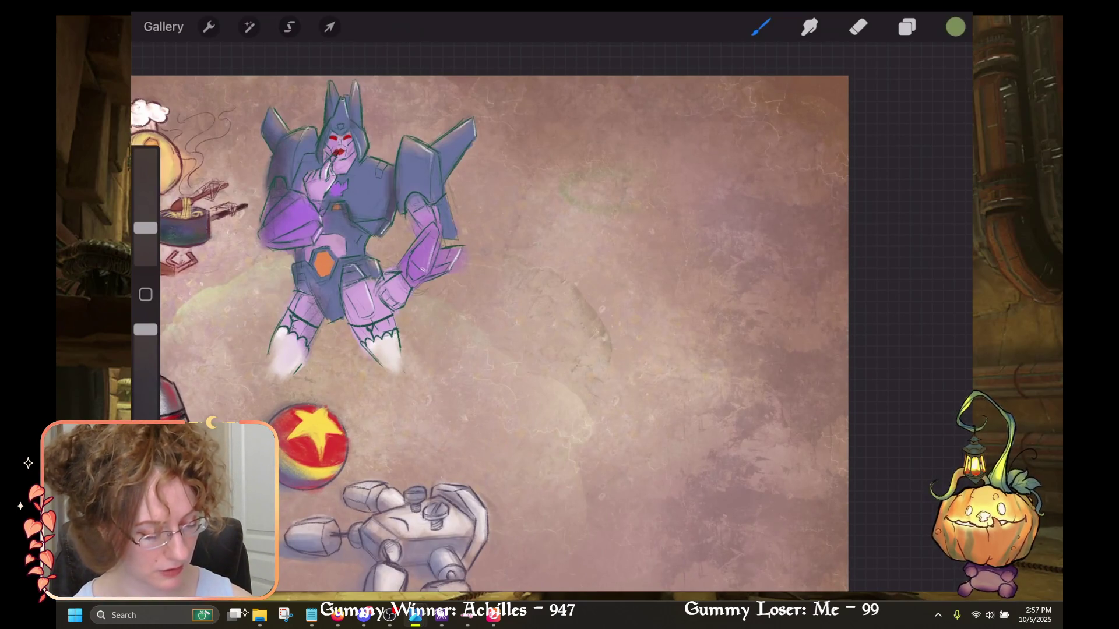
Undo the four faint green trial strokes beside the Transformer and zoom out.
key(ctrl+z)
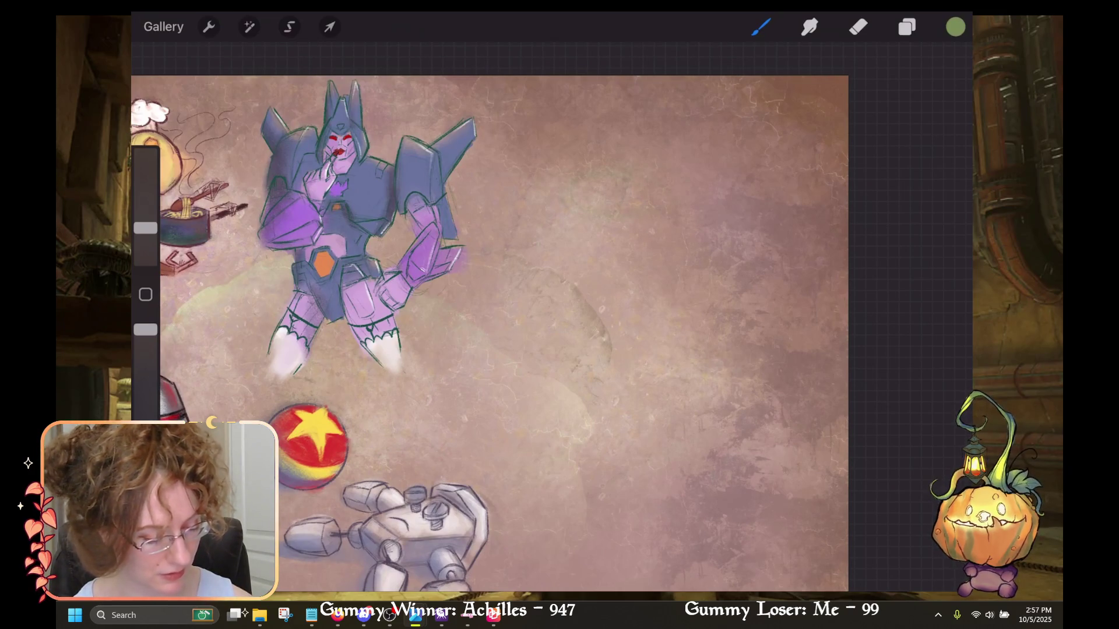
key(ctrl+z)
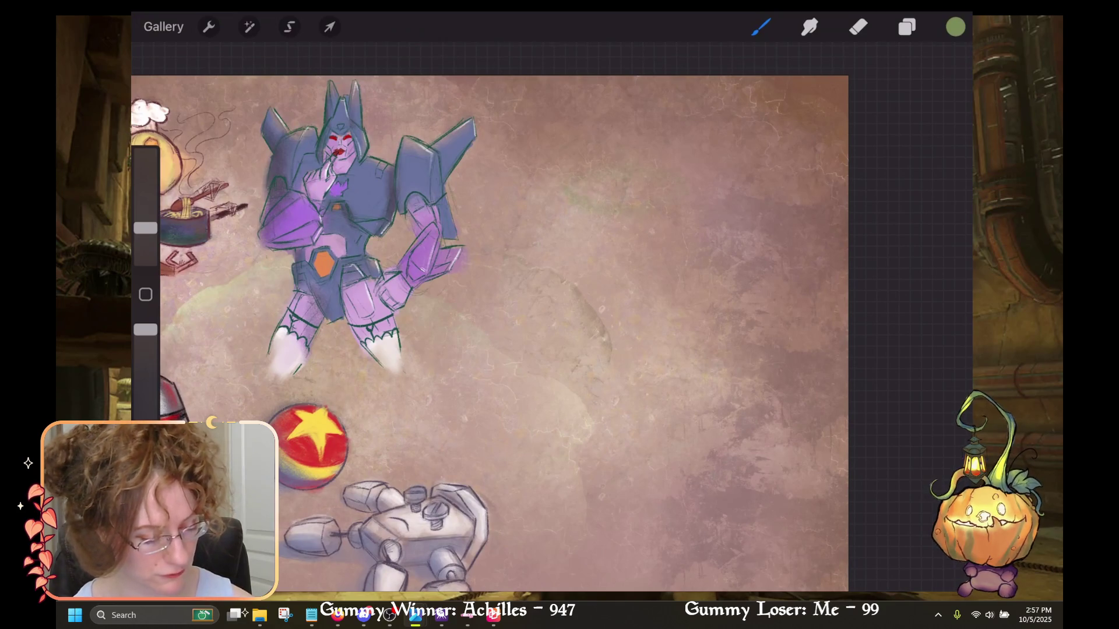
key(ctrl+z)
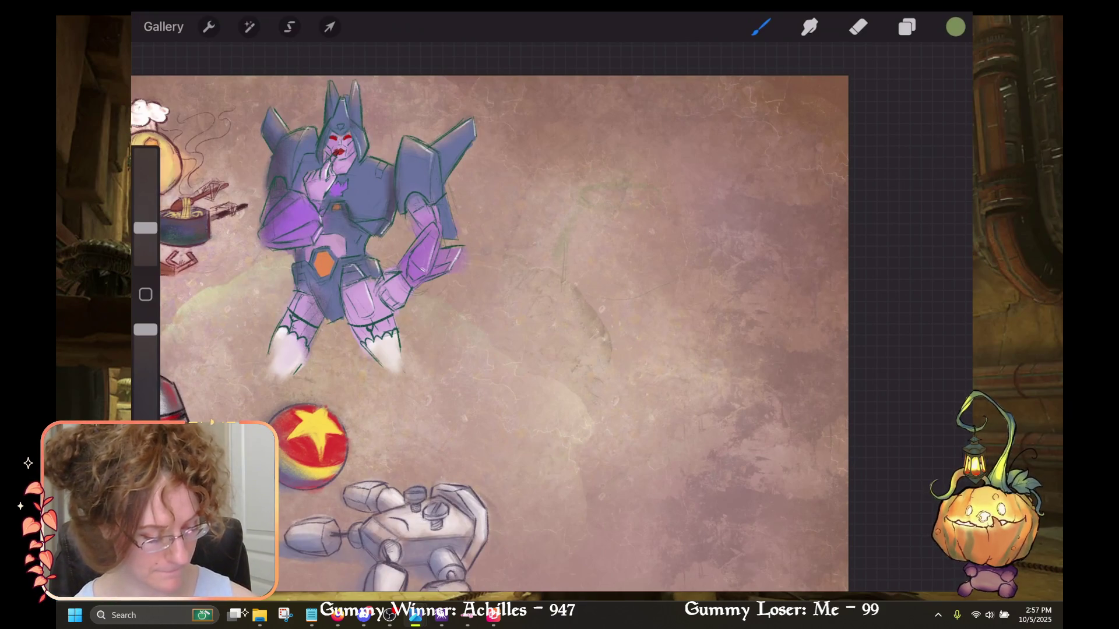
key(ctrl+z)
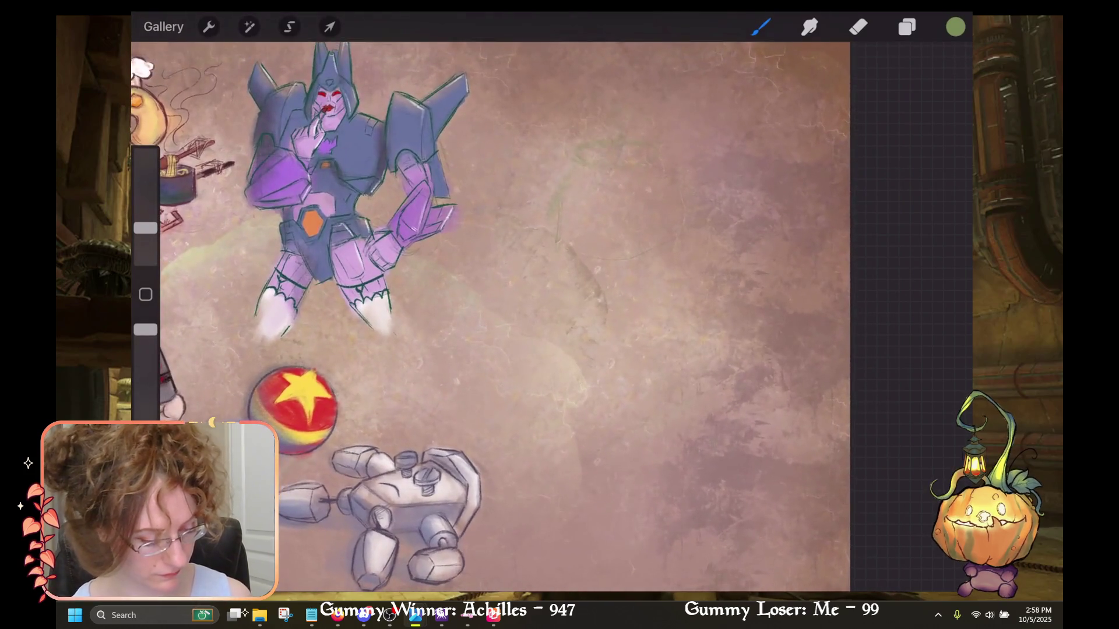
scroll(489, 315, down, 5)
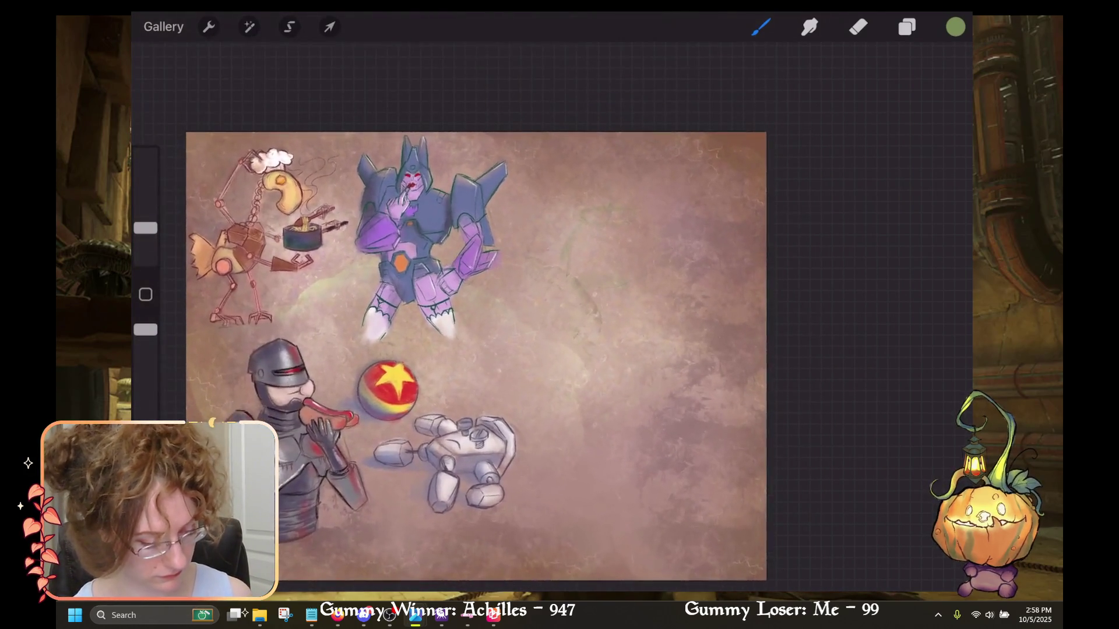
Undo a stray stroke and sketch a light-green hexagon outline to the right of the Transformer.
key(ctrl+z)
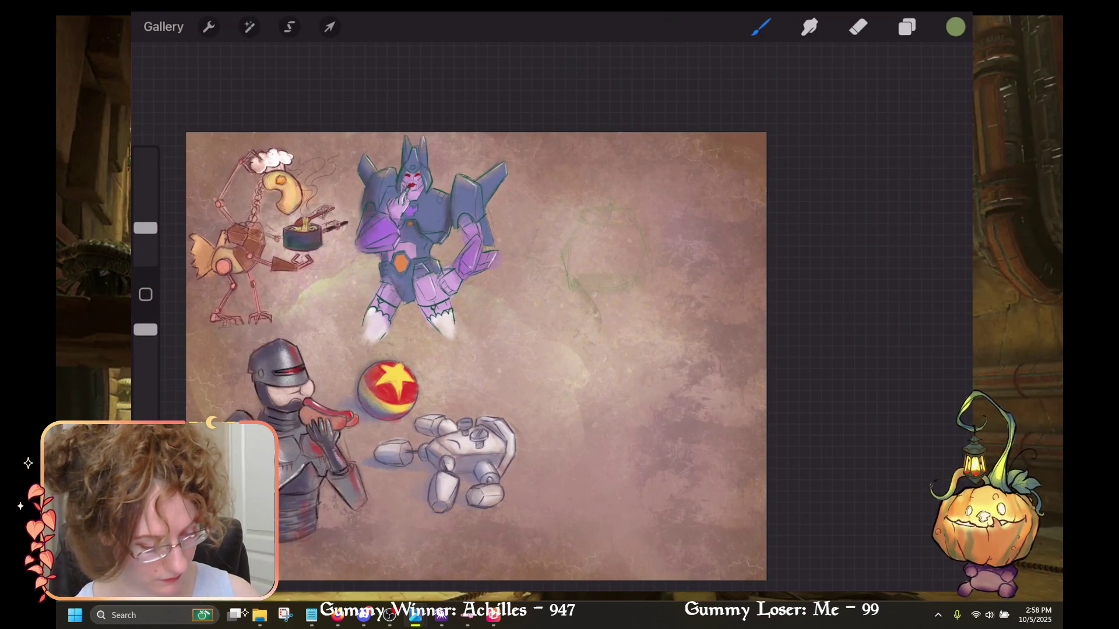
drag(585, 211, 577, 216)
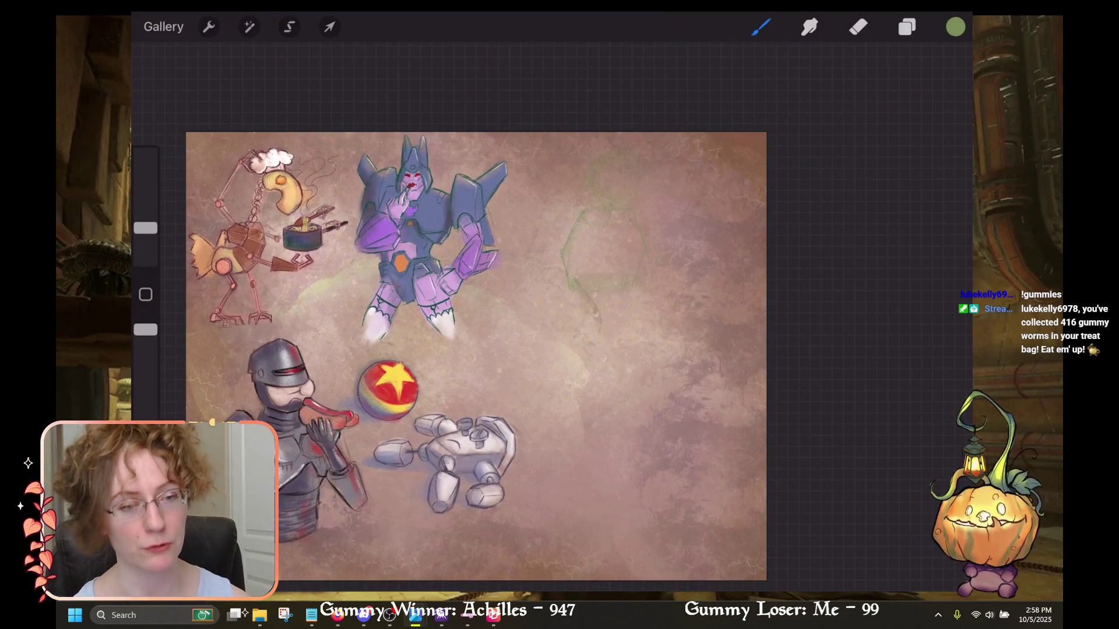
drag(476, 356, 514, 314)
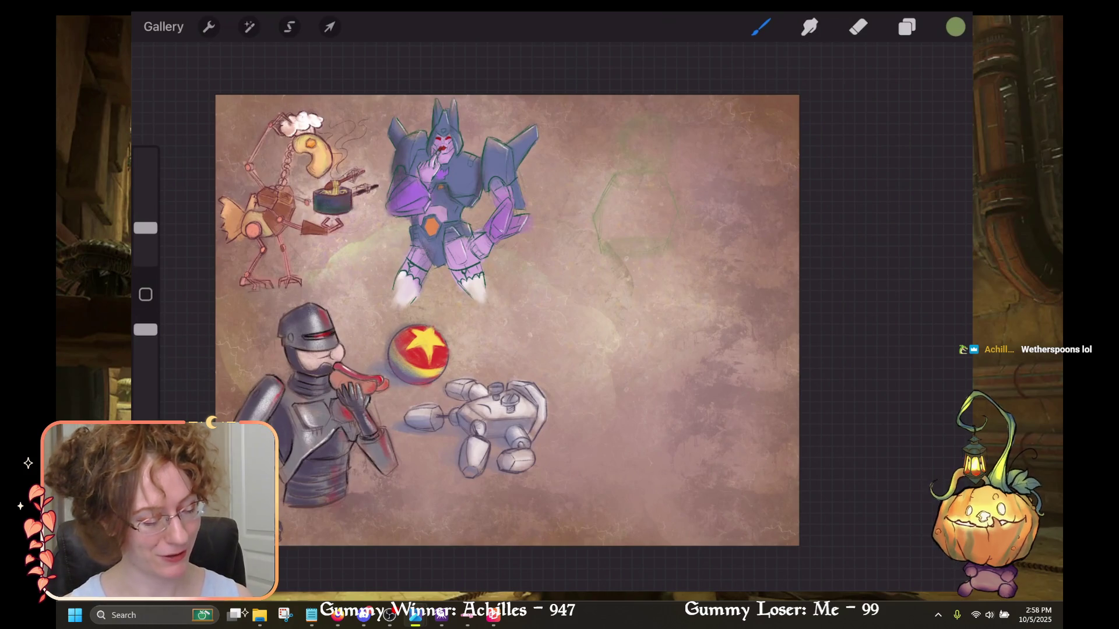
scroll(487, 344, up, 2)
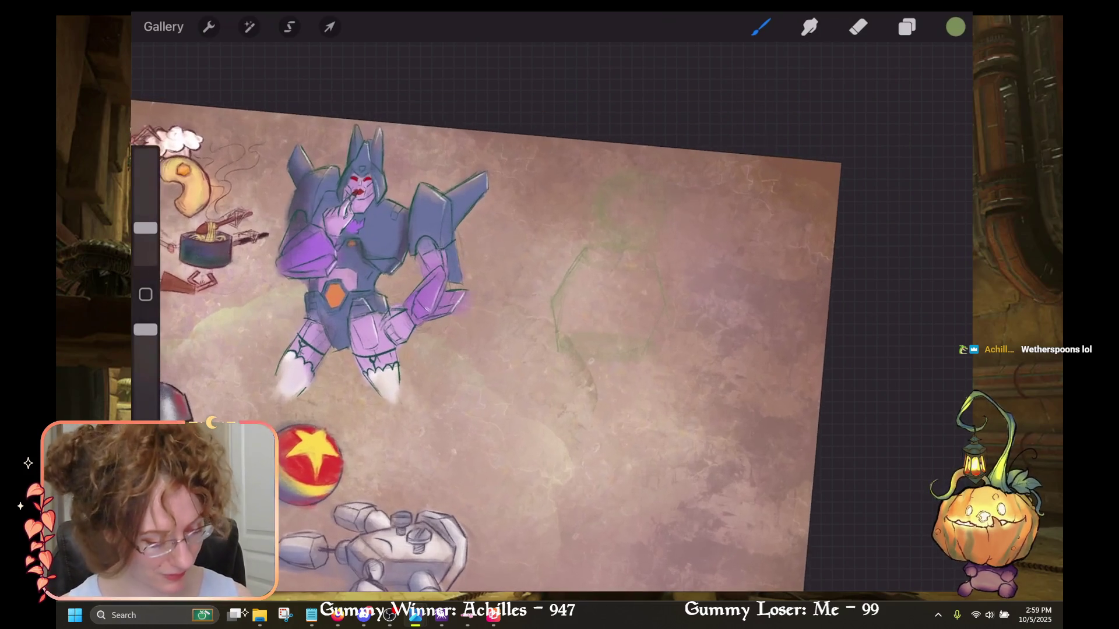
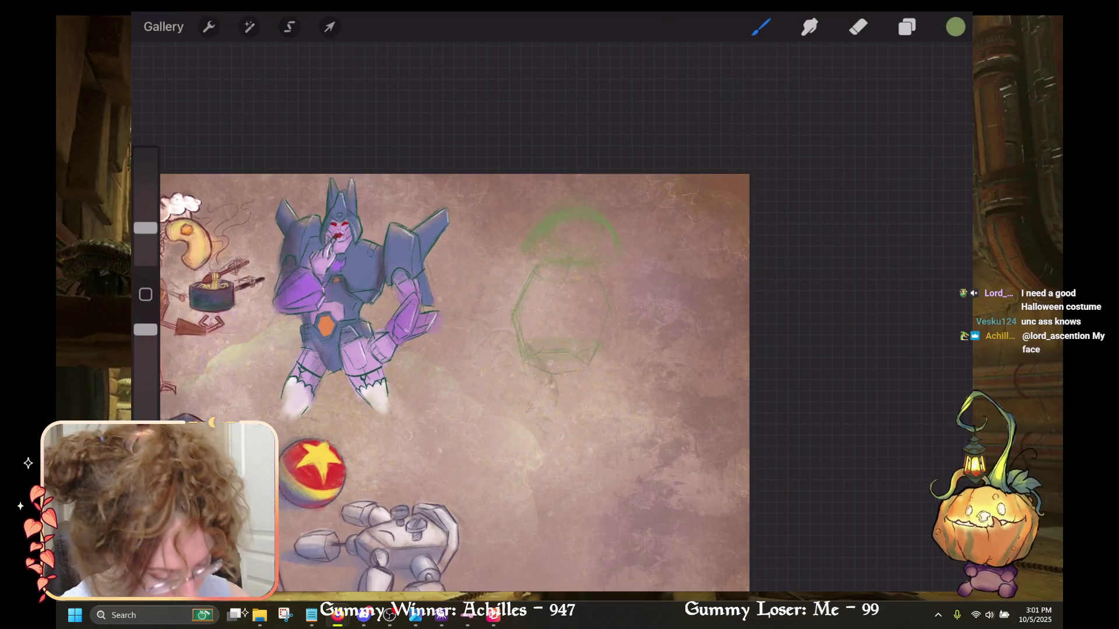
Undo the two most recent strokes on the faded green lantern sketch.
key(ctrl+z)
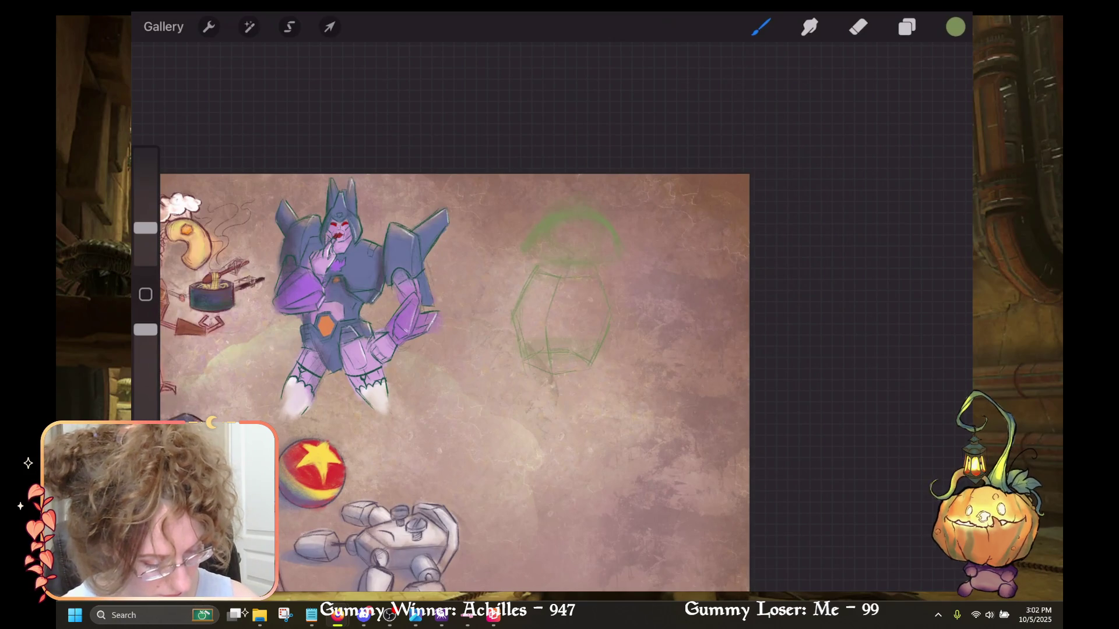
key(ctrl+z)
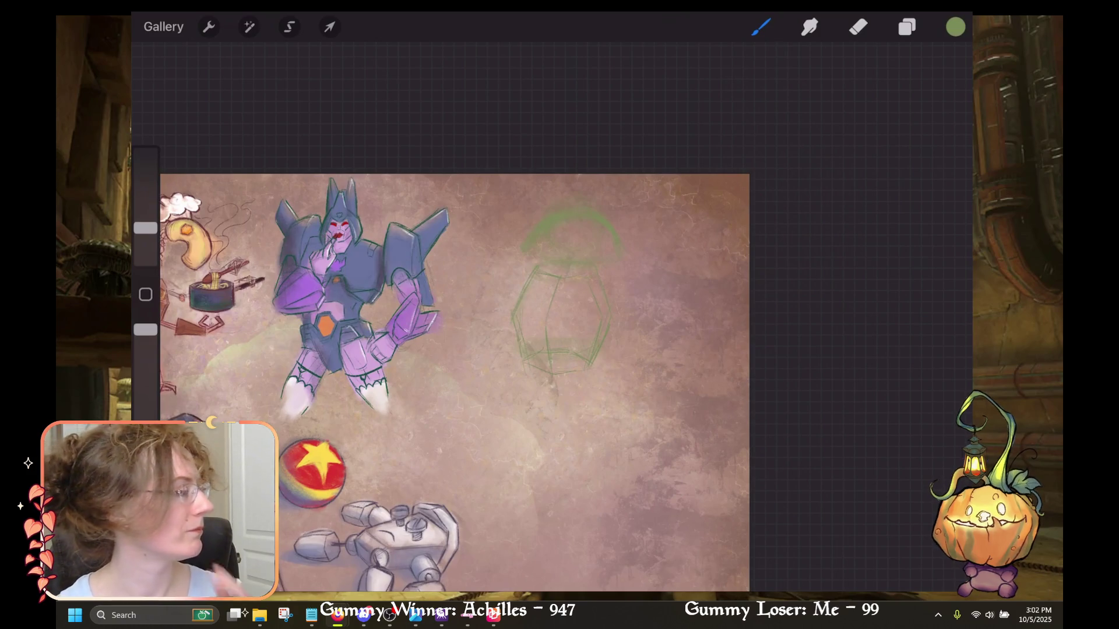
scroll(525, 326, up, 2)
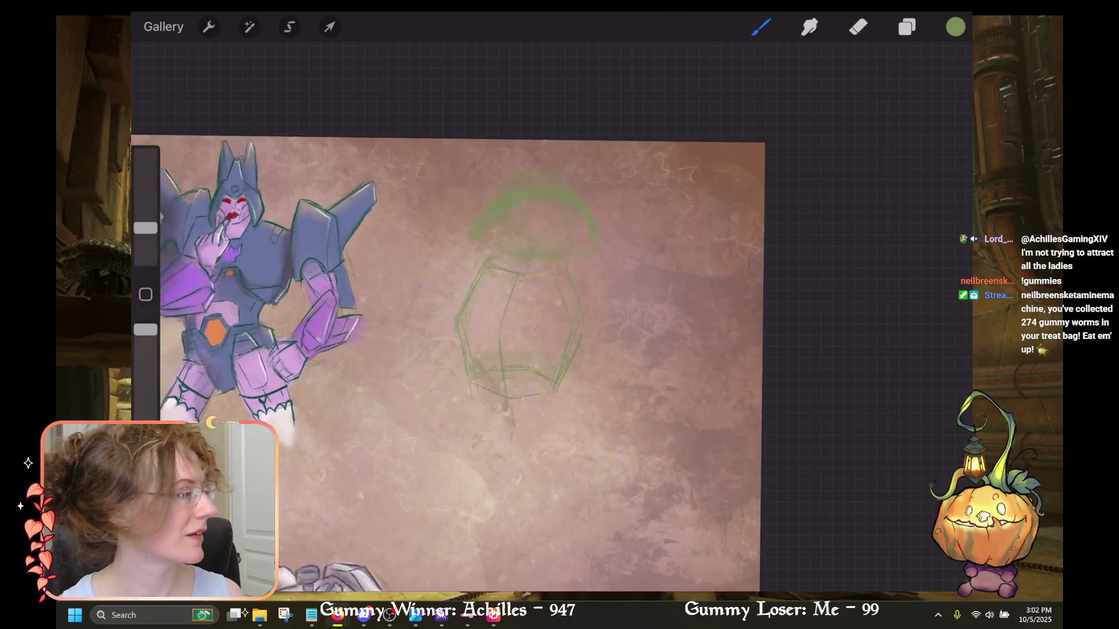
scroll(458, 350, up, 1)
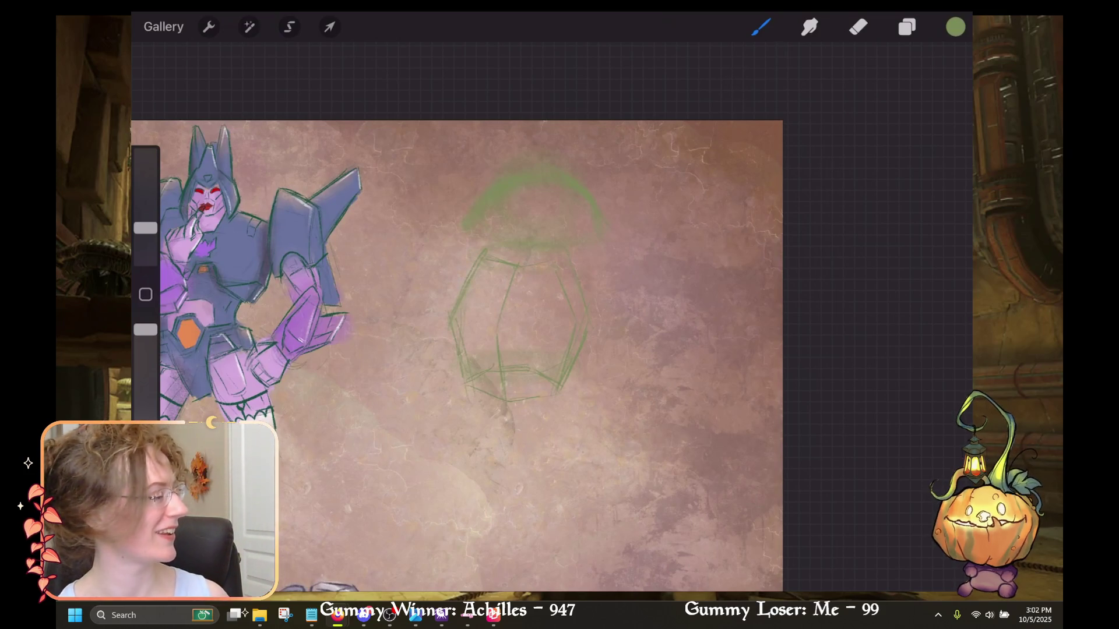
scroll(483, 355, up, 2)
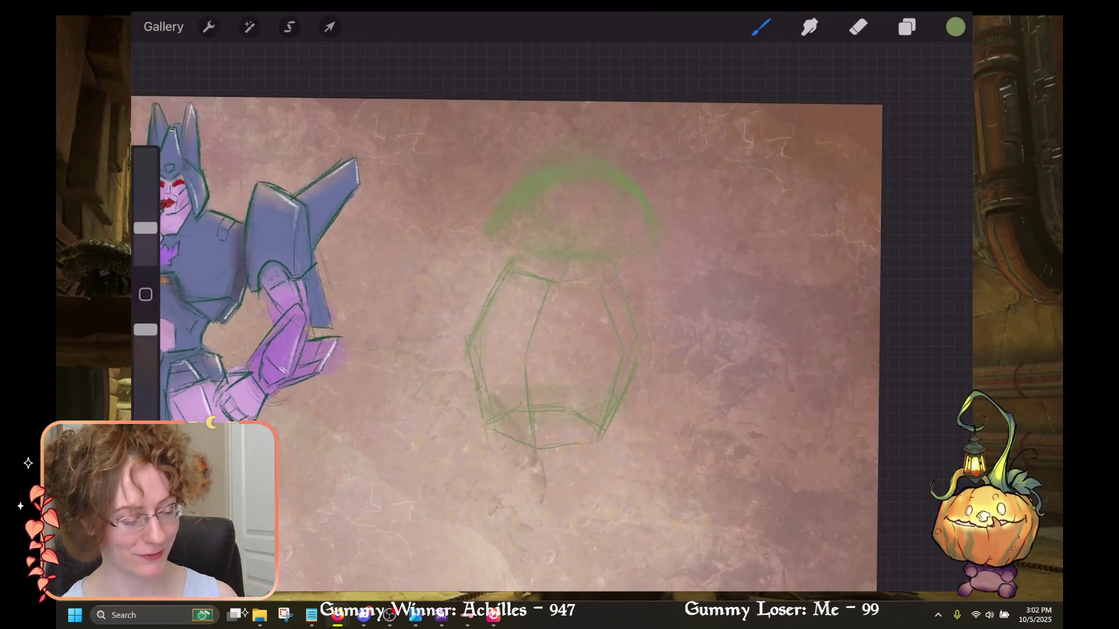
scroll(486, 356, up, 2)
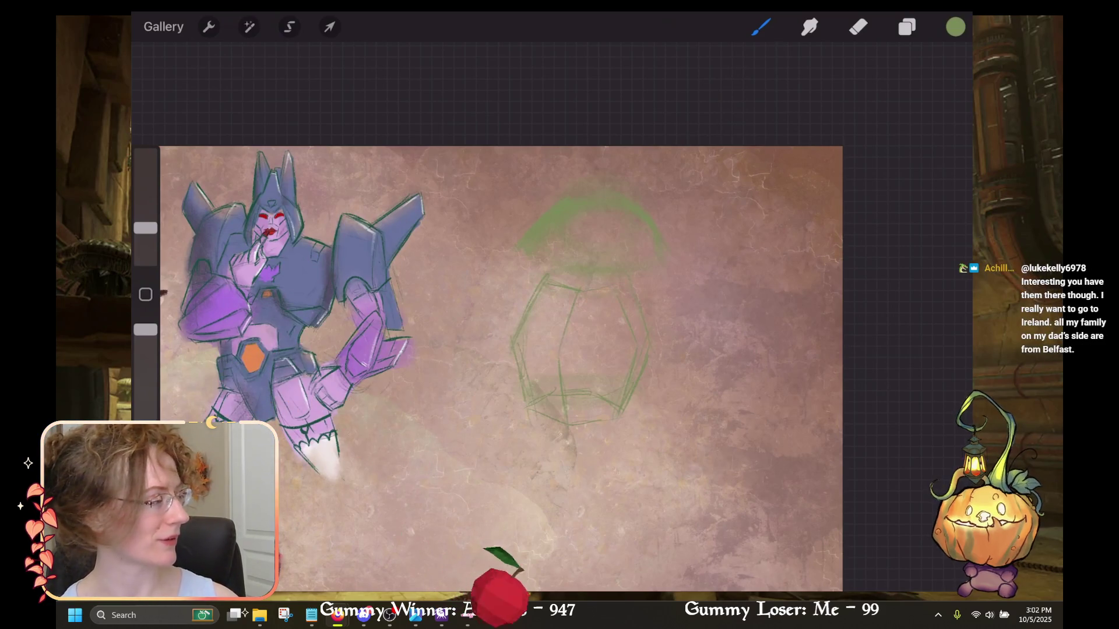
scroll(483, 320, down, 2)
scroll(487, 320, right, 2)
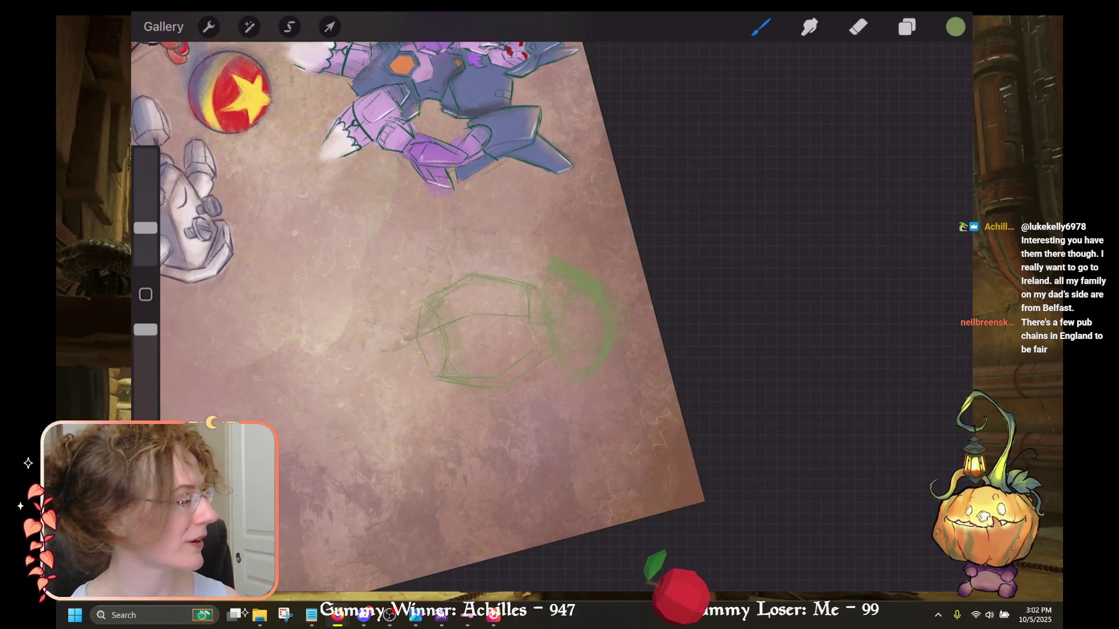
scroll(408, 320, up, 5)
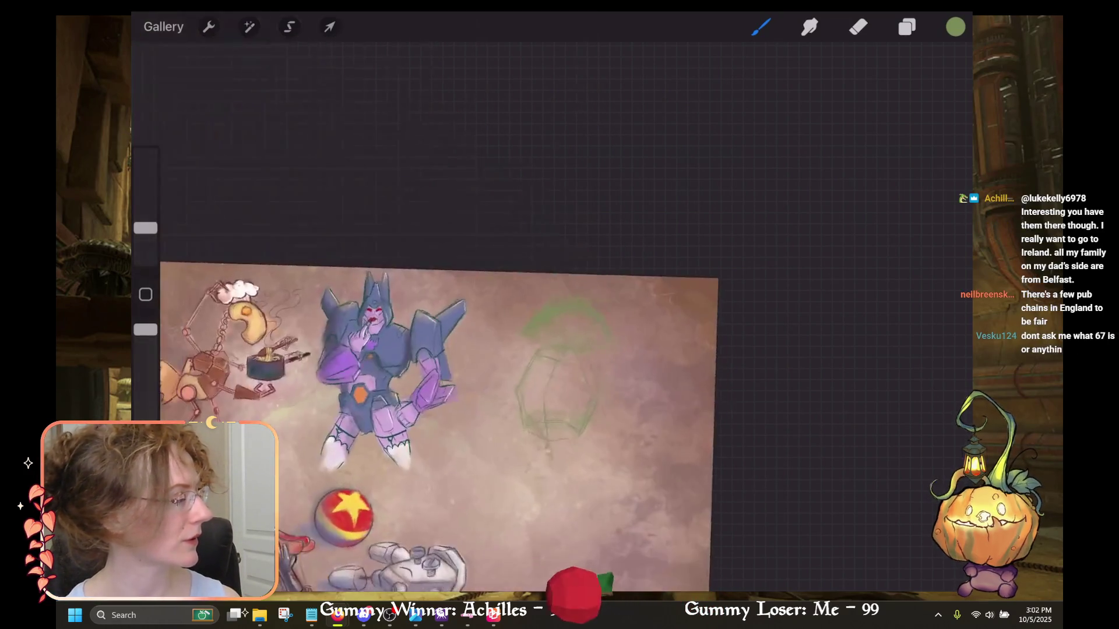
scroll(373, 335, up, 2)
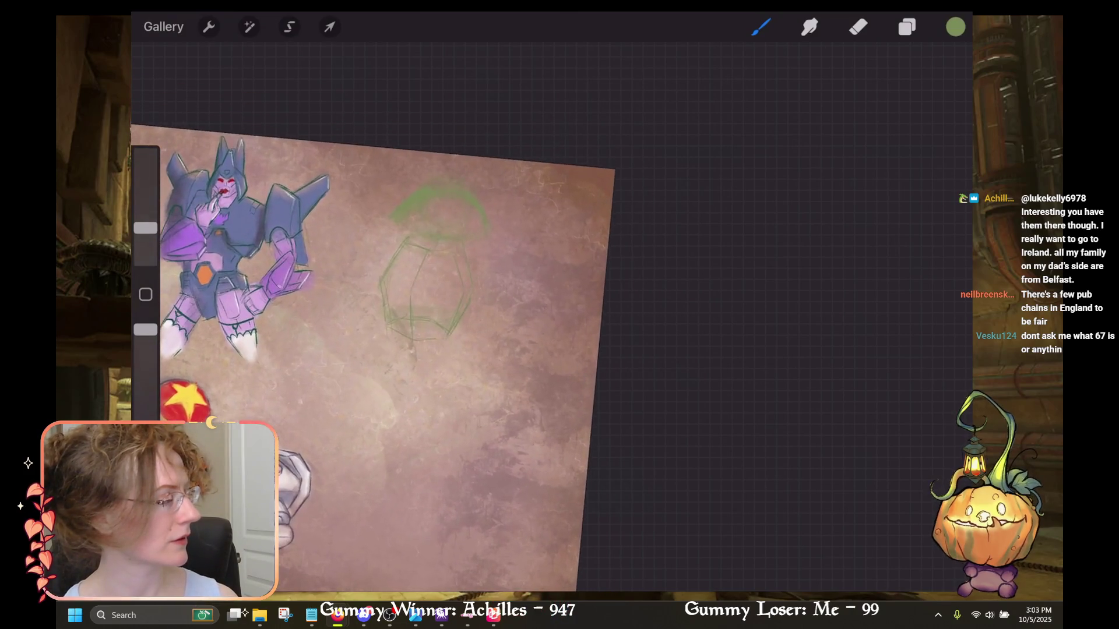
scroll(408, 361, up, 3)
scroll(437, 378, up, 2)
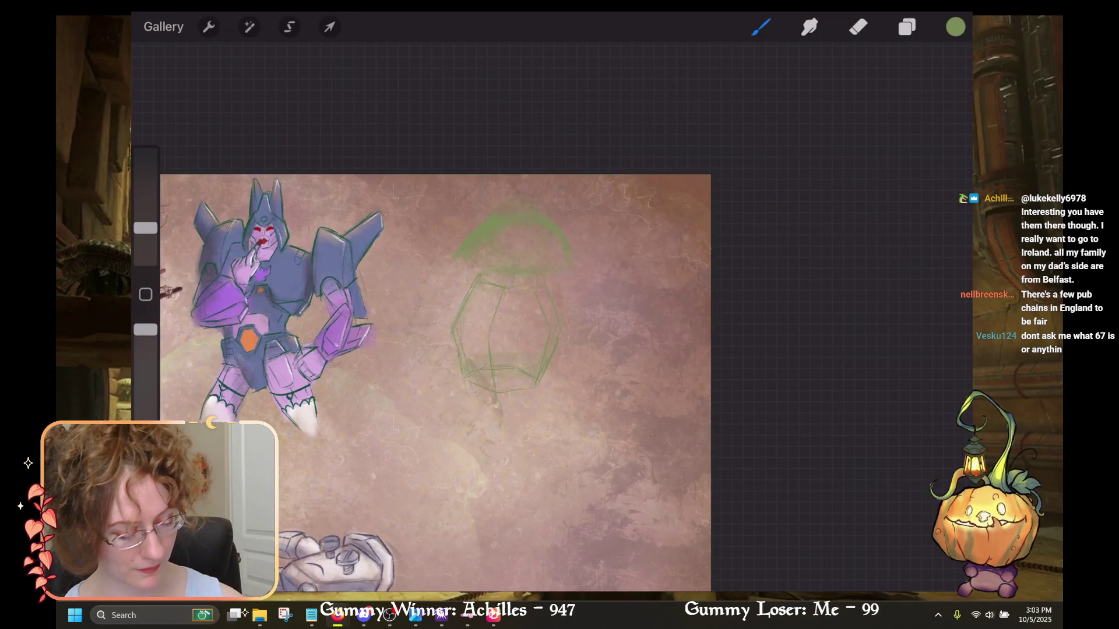
scroll(486, 302, up, 3)
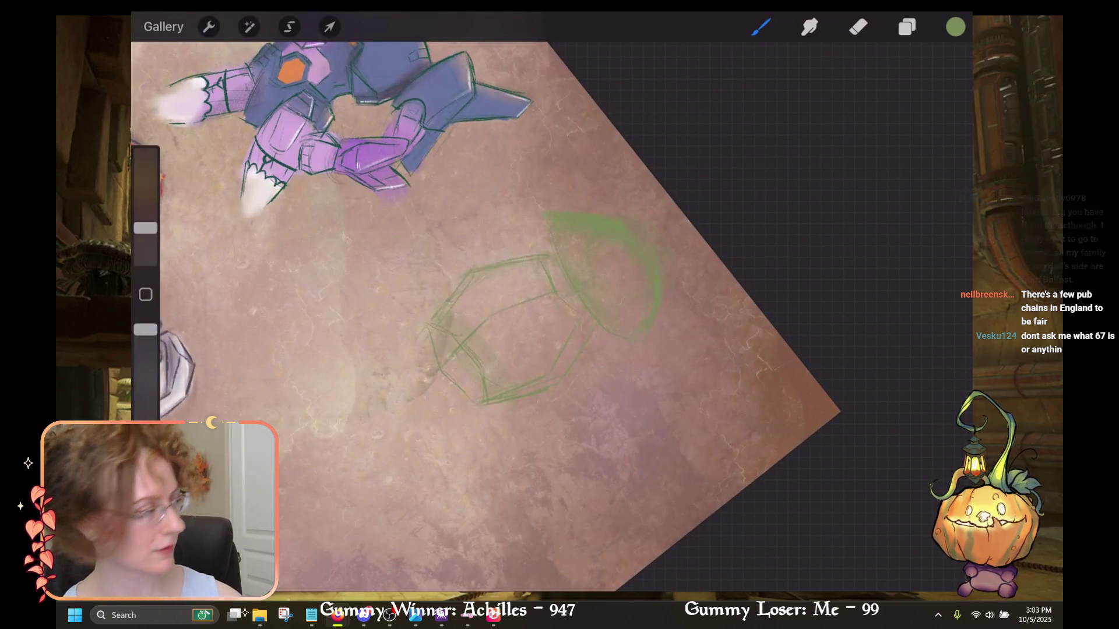
scroll(466, 303, down, 3)
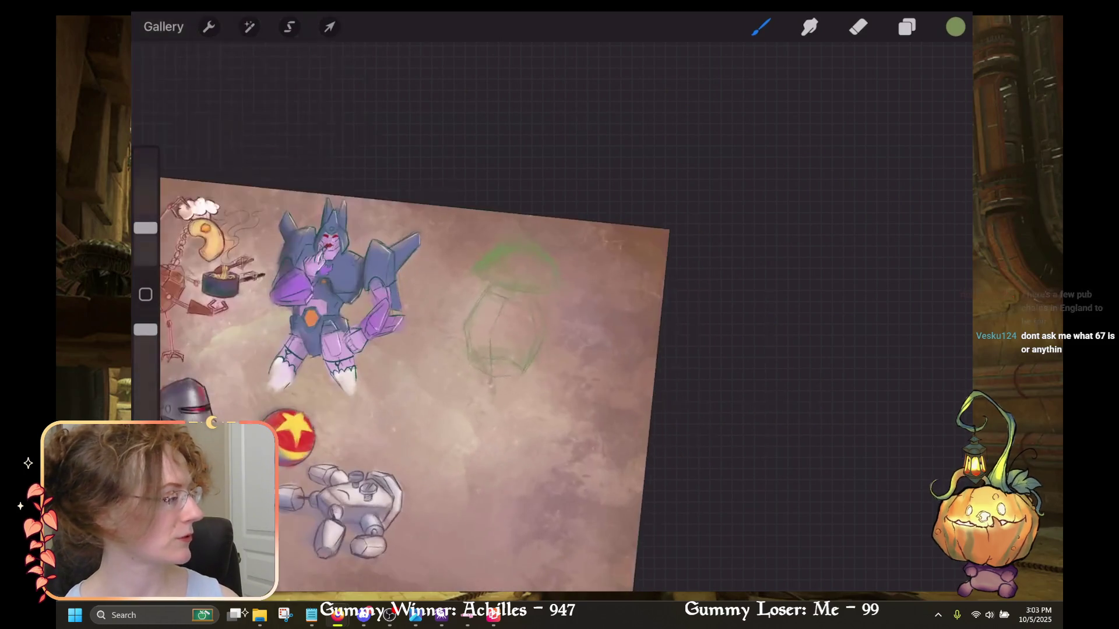
scroll(408, 349, up, 1)
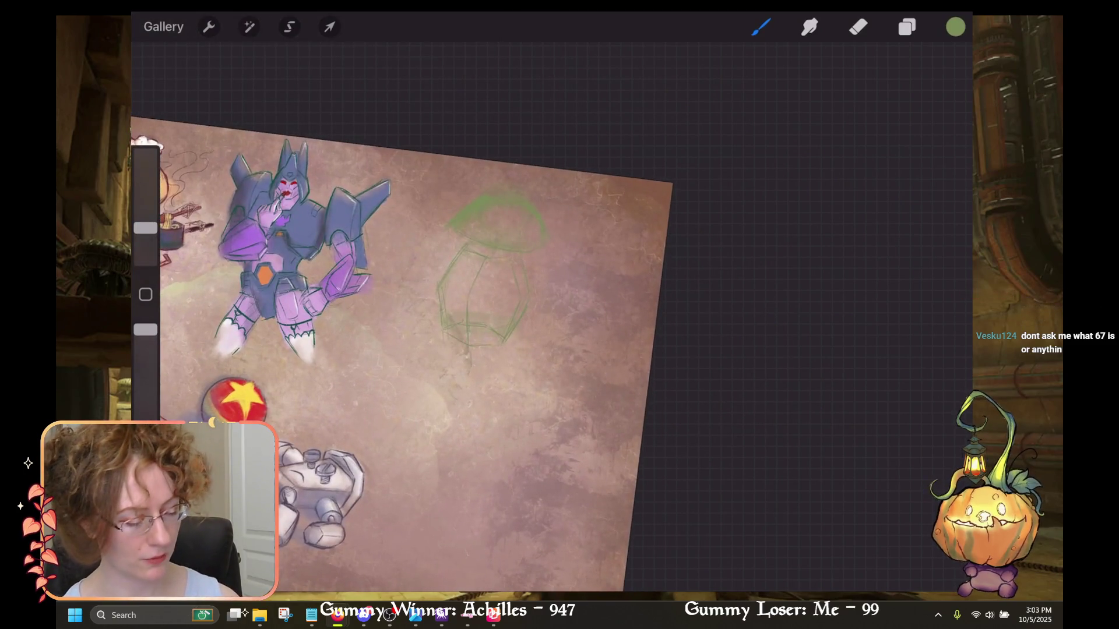
scroll(451, 350, up, 2)
scroll(452, 349, up, 1)
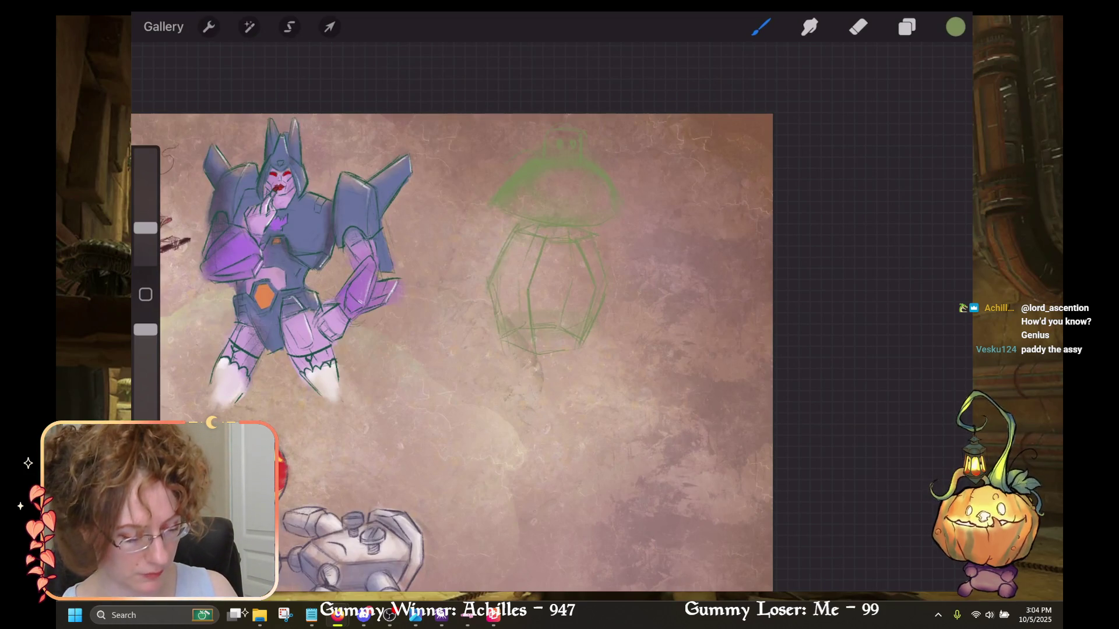
Undo the latest stray stroke on the green lantern sketch.
key(ctrl+z)
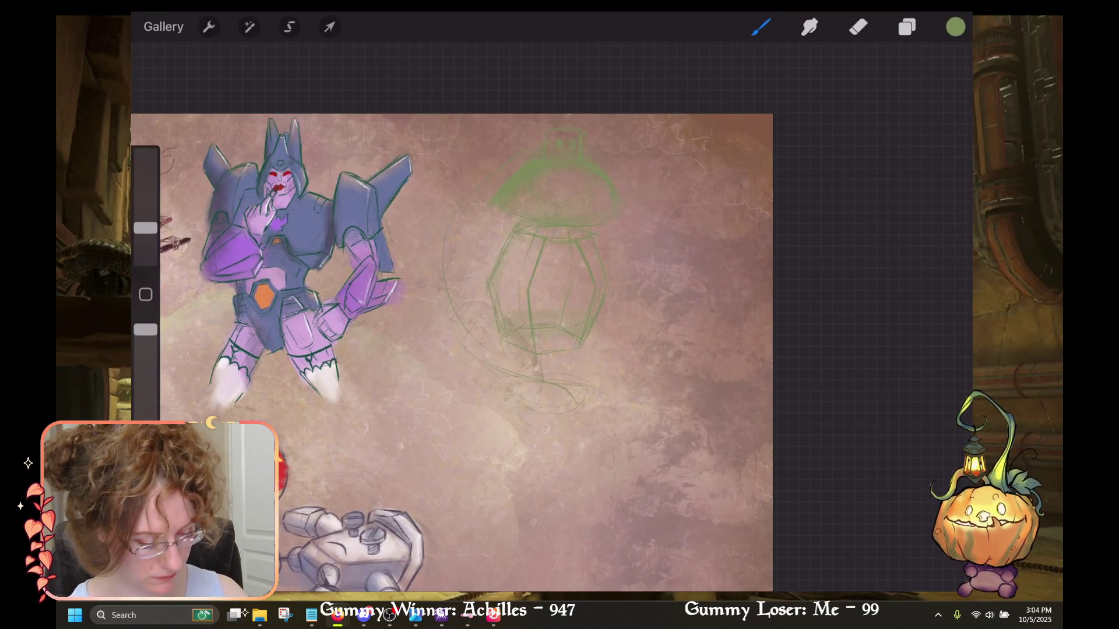
Remove two stray strokes at the lantern's bottom and raise the brush size to maximum.
key(ctrl+z)
drag(145, 228, 146, 203)
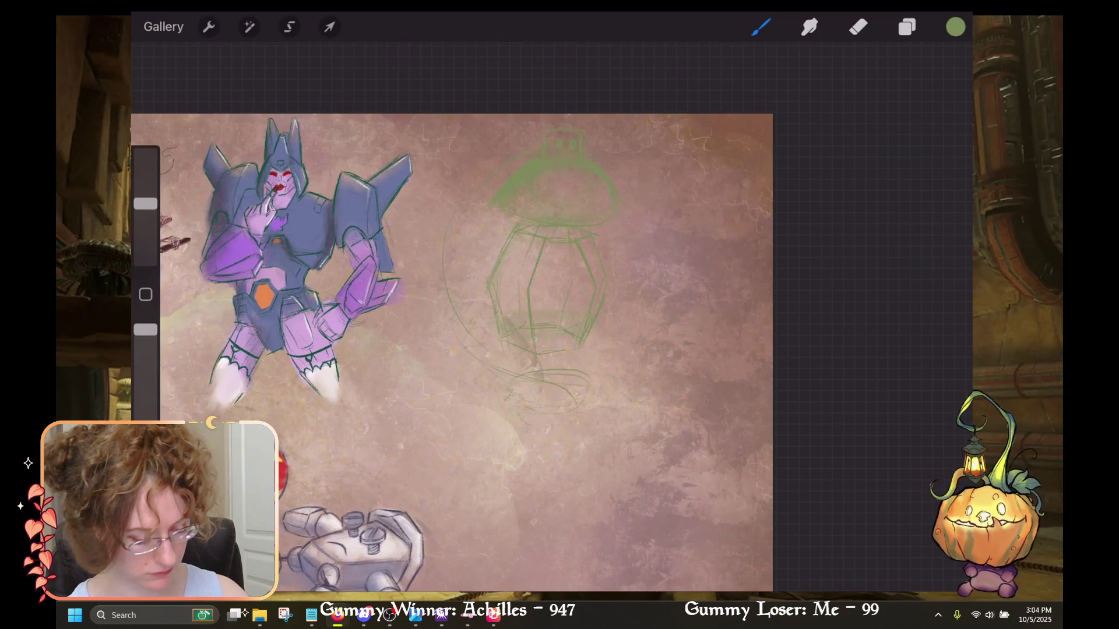
key(ctrl+z)
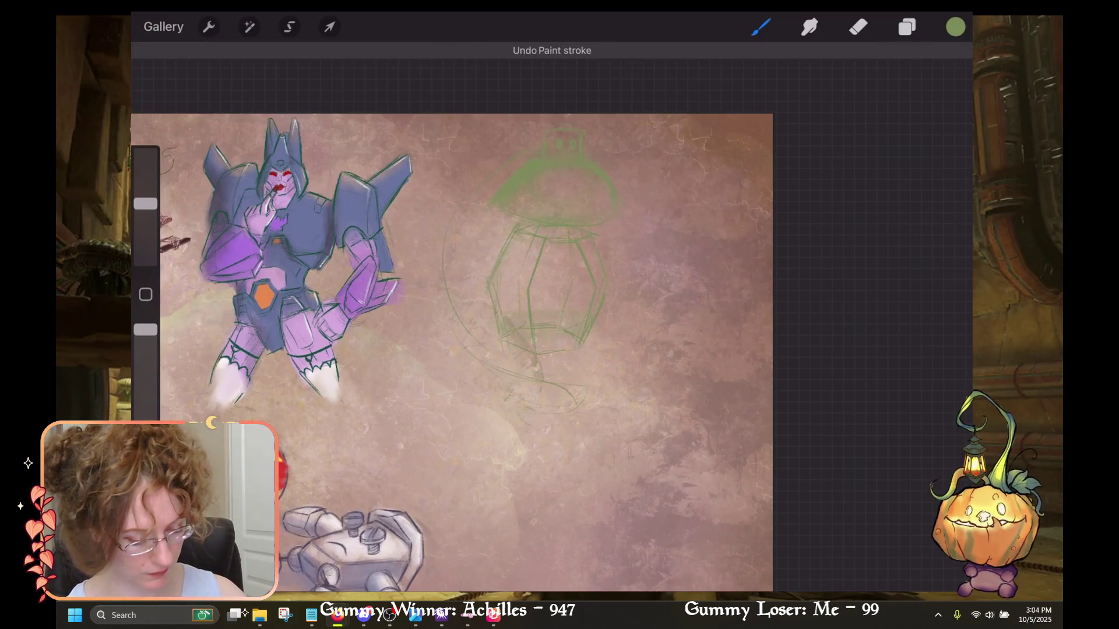
drag(146, 204, 146, 154)
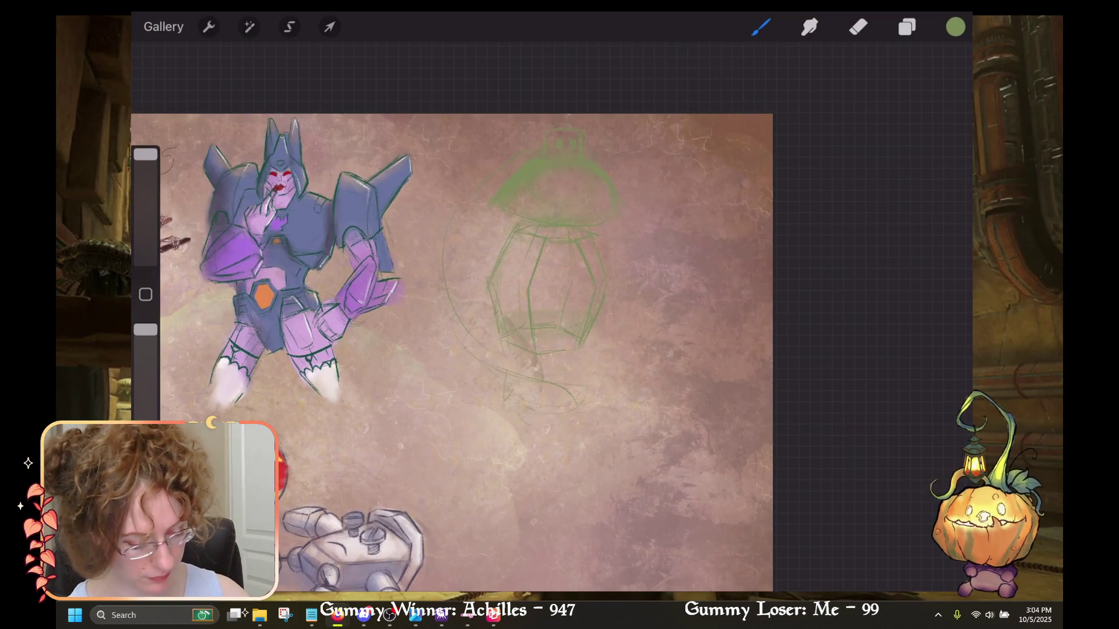
Draw two short green legs under the lantern and a curved leg sweeping down-left.
drag(584, 369, 583, 410)
mouse_move(501, 369)
mouse_down()
mouse_move(496, 411)
mouse_move(590, 373)
mouse_move(590, 363)
mouse_move(490, 309)
mouse_up()
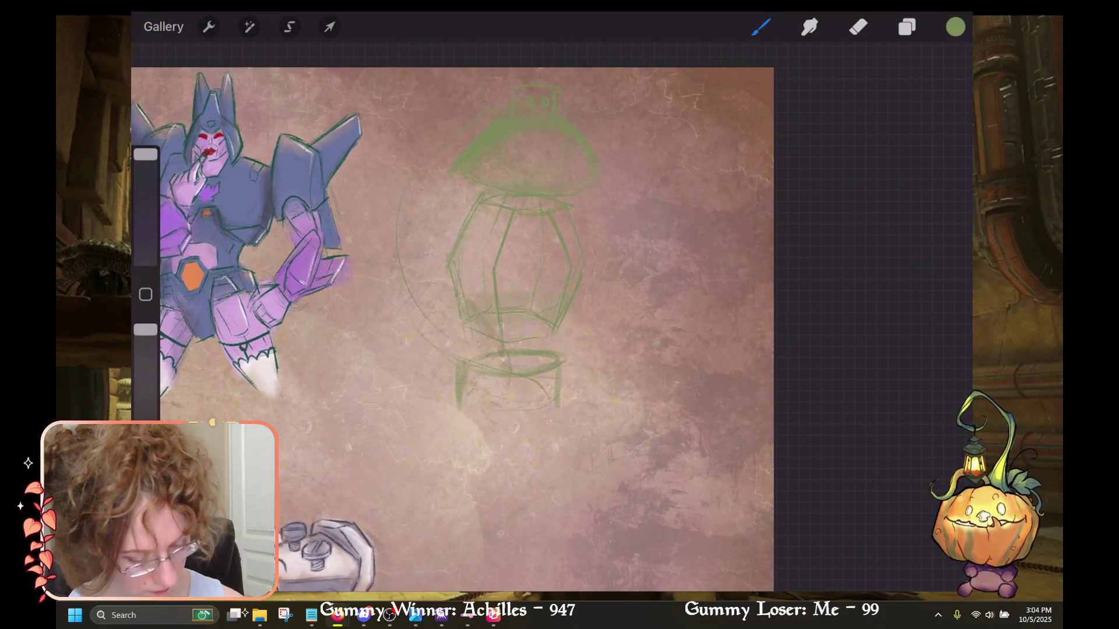
key(ctrl+z)
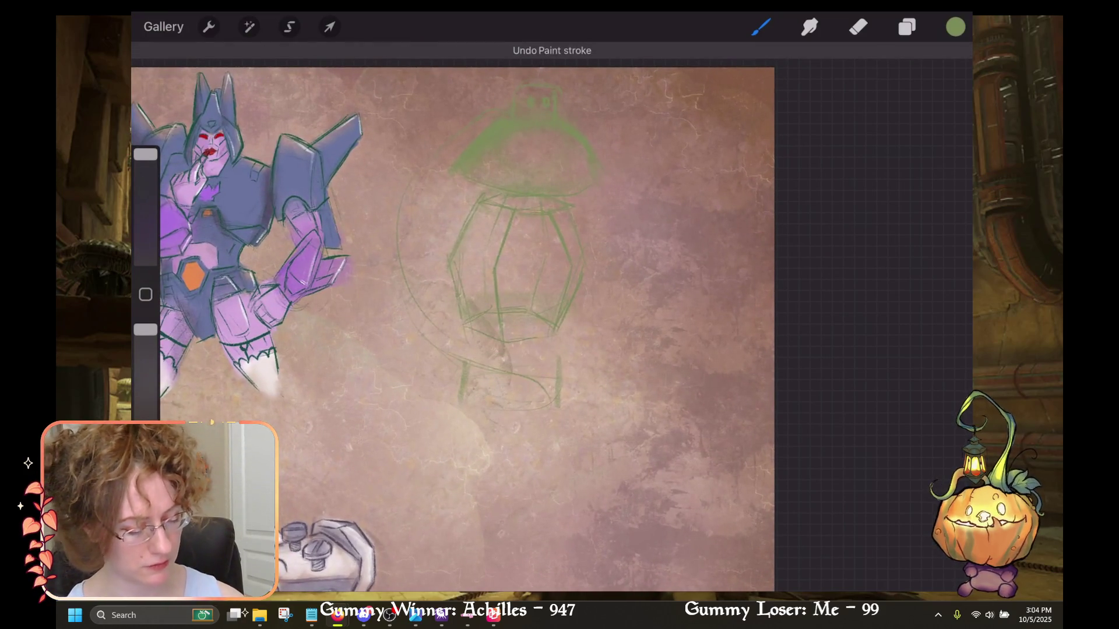
drag(564, 358, 561, 378)
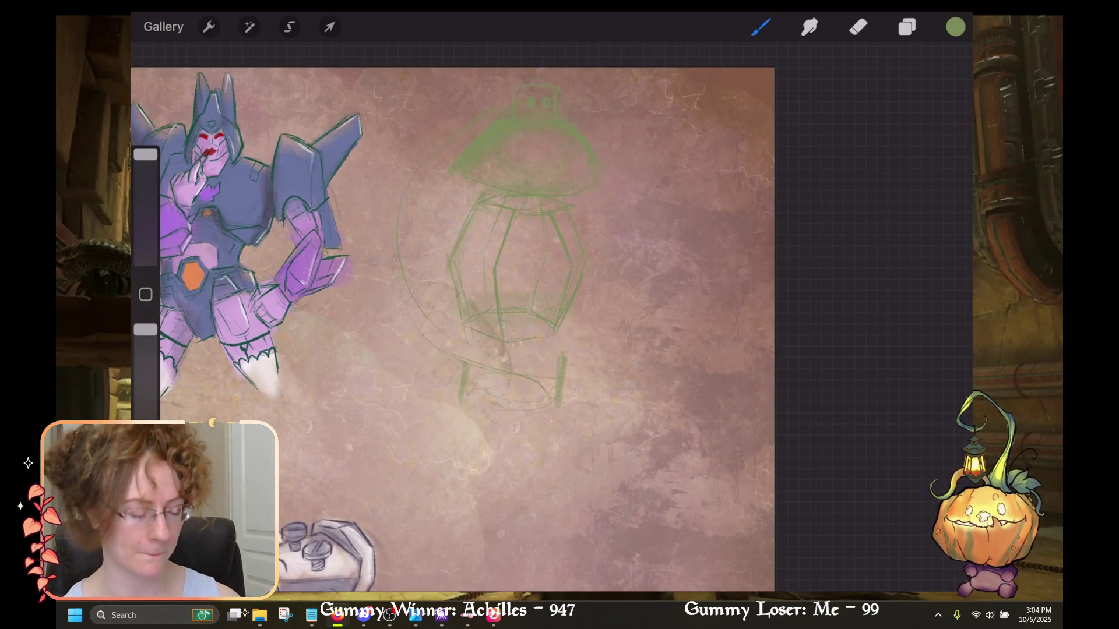
drag(458, 389, 382, 415)
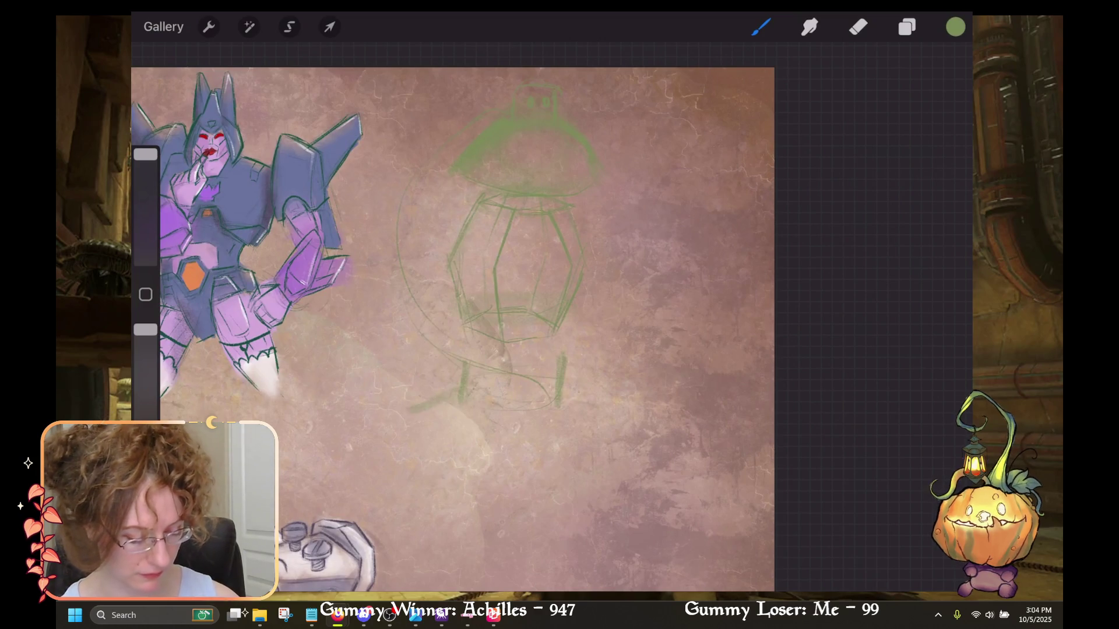
Draw thick jointed legs splaying left, down and right, and darken the inner legs.
mouse_move(461, 389)
mouse_down()
mouse_move(380, 452)
mouse_move(406, 482)
mouse_up()
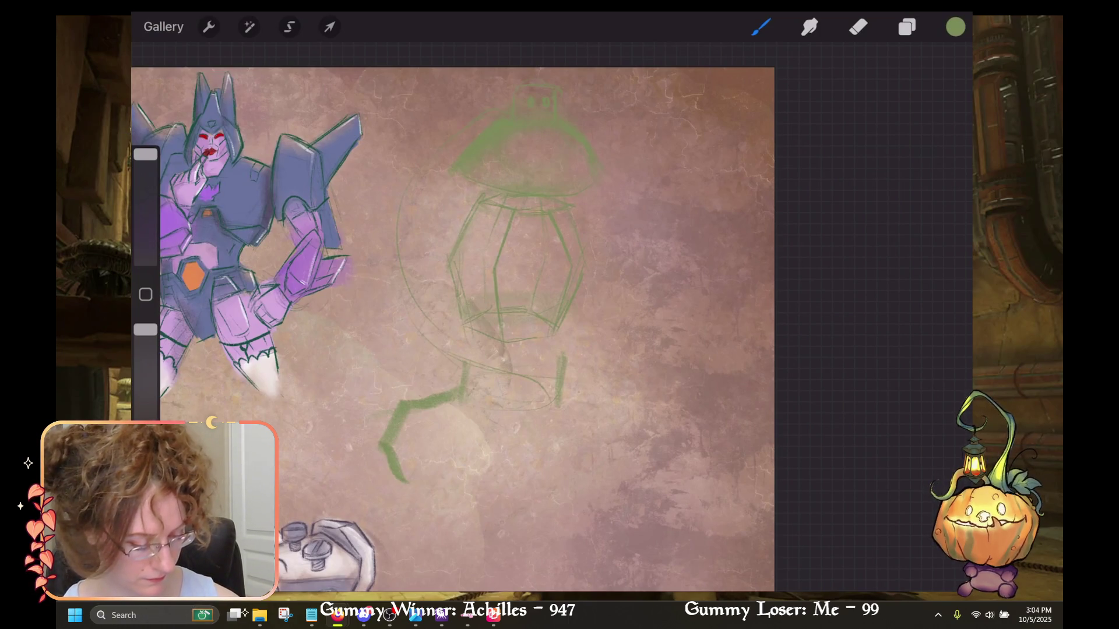
mouse_move(518, 401)
mouse_down()
mouse_move(552, 440)
mouse_move(556, 479)
mouse_move(532, 500)
mouse_up()
mouse_move(568, 388)
mouse_down()
mouse_move(642, 393)
mouse_move(663, 417)
mouse_move(641, 463)
mouse_up()
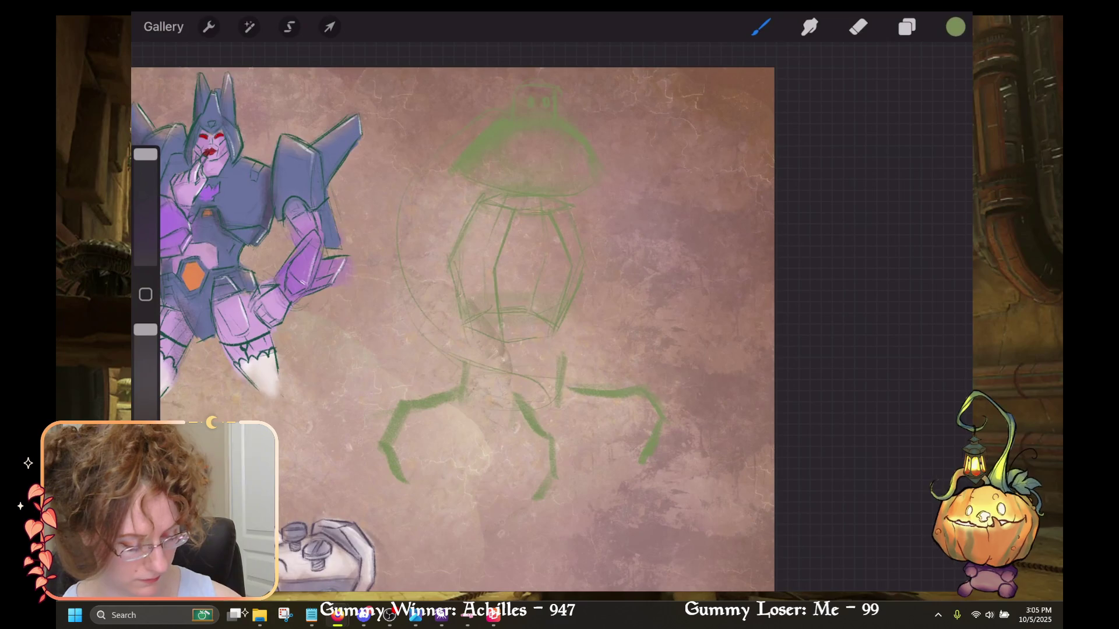
mouse_move(495, 408)
mouse_down()
mouse_move(510, 427)
mouse_move(518, 410)
mouse_up()
mouse_move(446, 394)
mouse_down()
mouse_move(455, 422)
mouse_move(476, 411)
mouse_up()
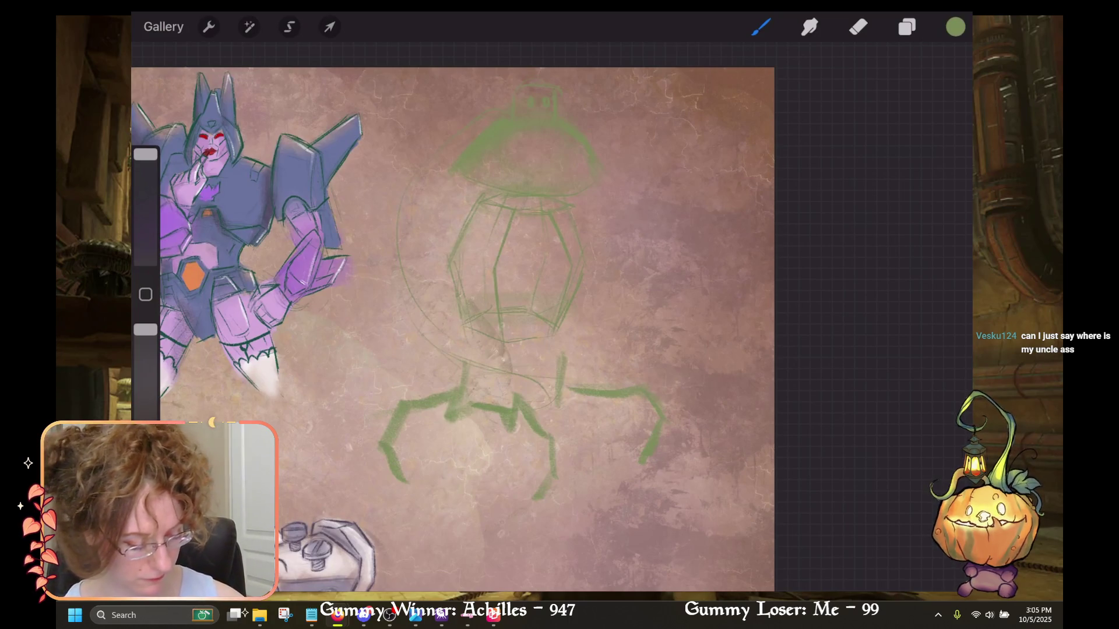
mouse_move(564, 385)
mouse_down()
mouse_move(576, 417)
mouse_move(540, 407)
mouse_up()
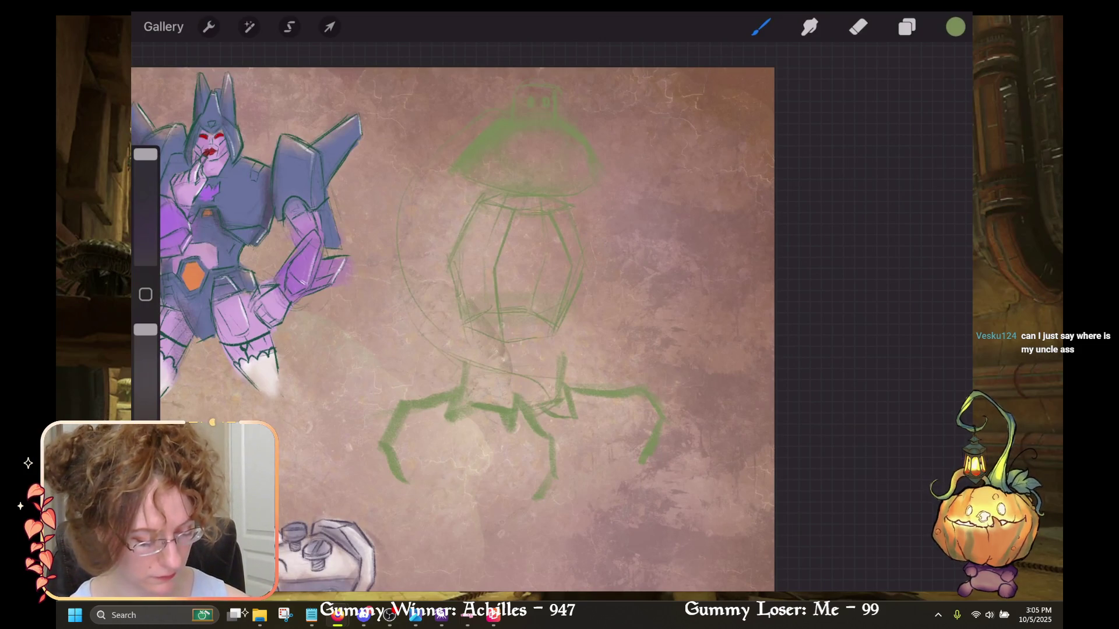
Draw dark rim lines across the top of the lantern's base.
mouse_move(504, 352)
mouse_down()
mouse_move(553, 347)
mouse_move(493, 355)
mouse_up()
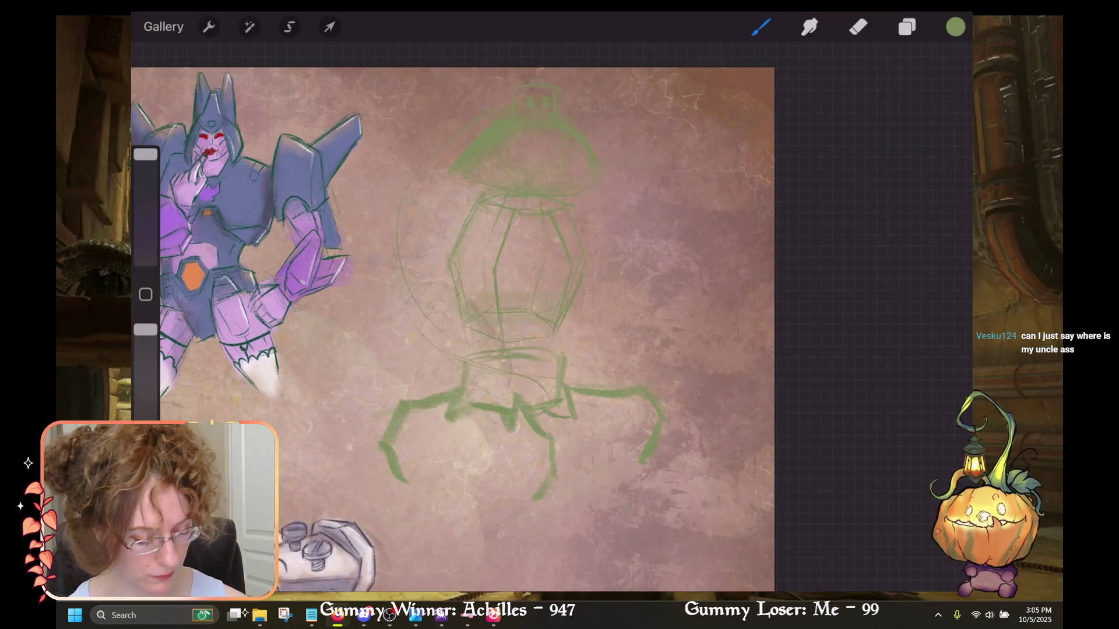
drag(462, 353, 542, 348)
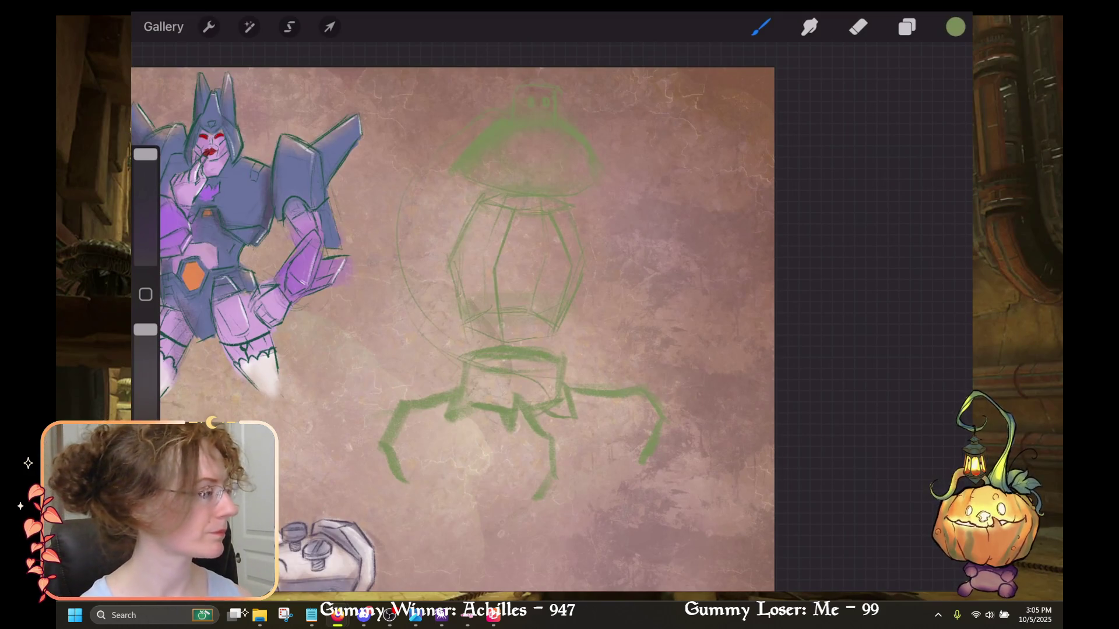
drag(516, 262, 414, 265)
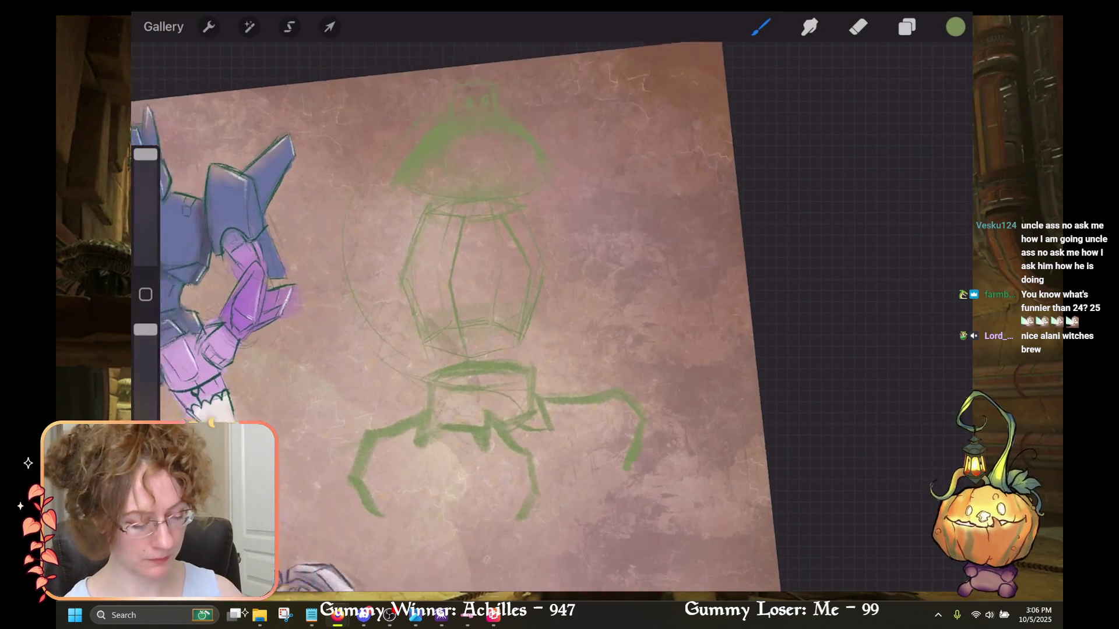
Clean up stray green marks on the lantern cage with undo and redo.
scroll(393, 332, up, 3)
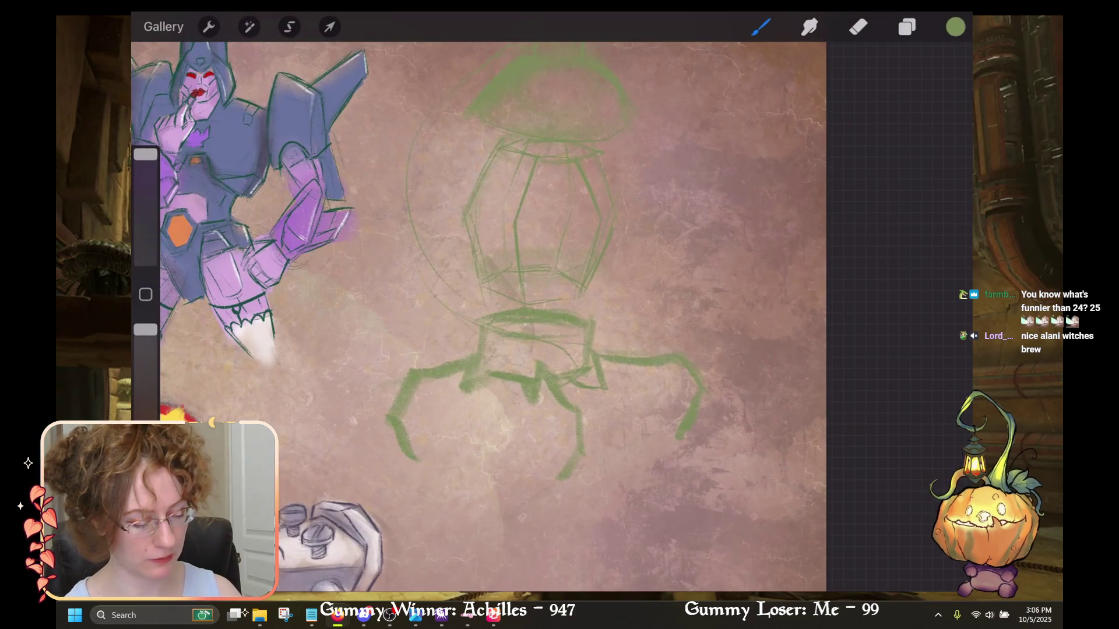
key(ctrl+z)
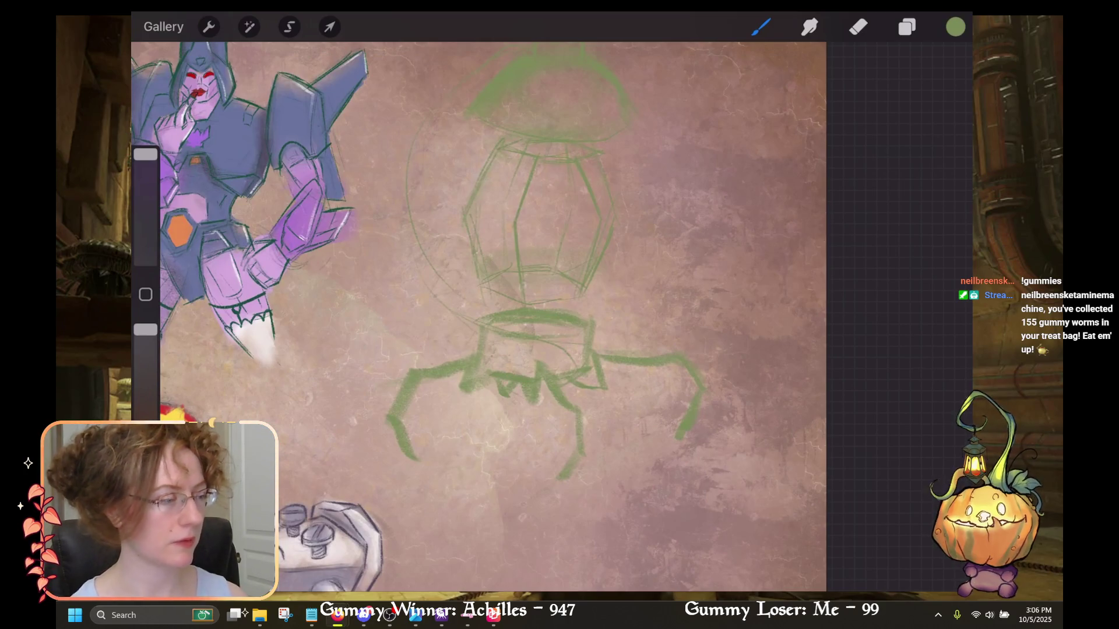
scroll(478, 315, down, 2)
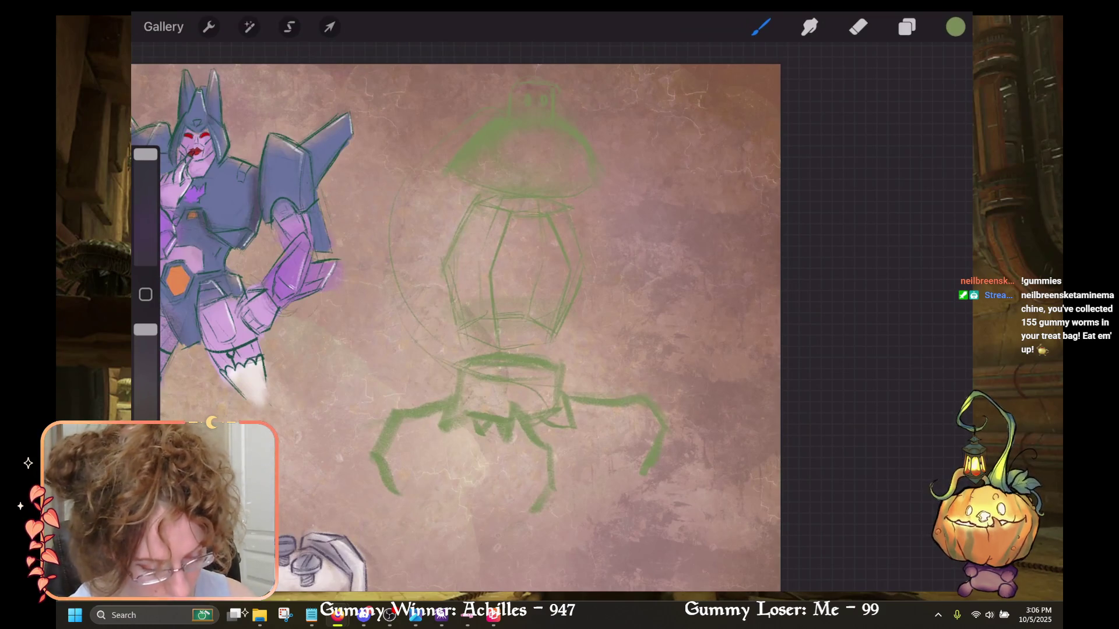
key(ctrl+shift+z)
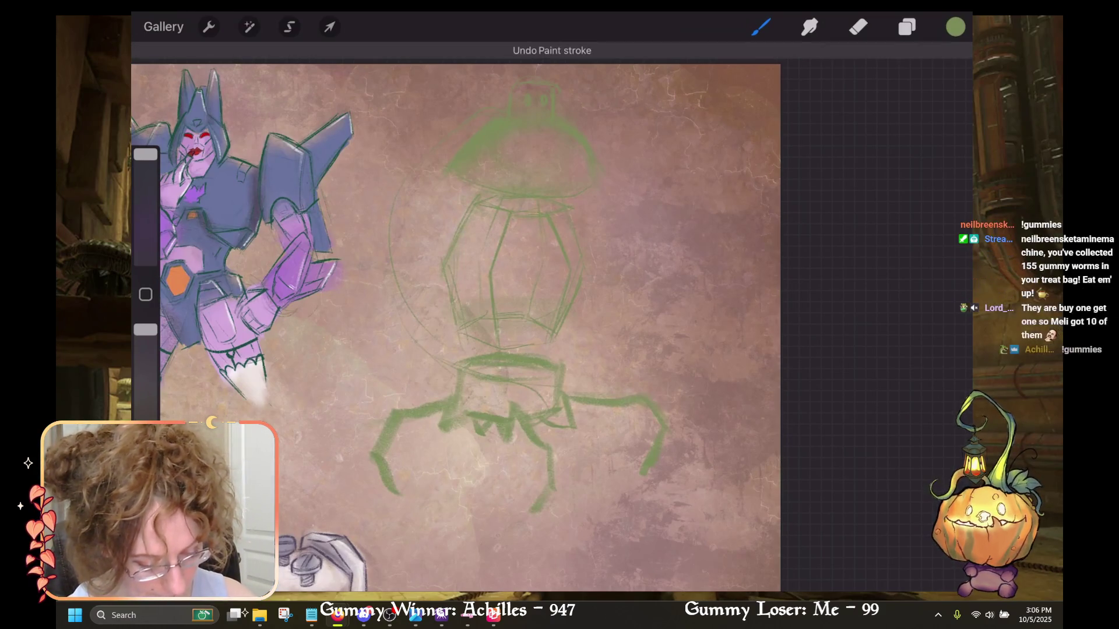
key(ctrl+z)
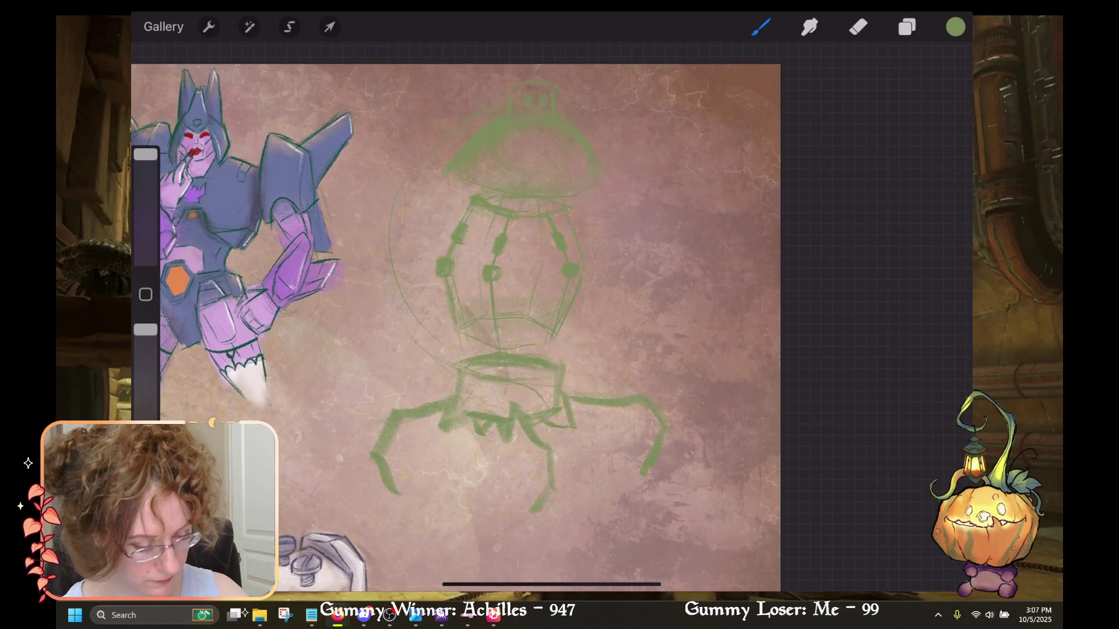
key(ctrl+z)
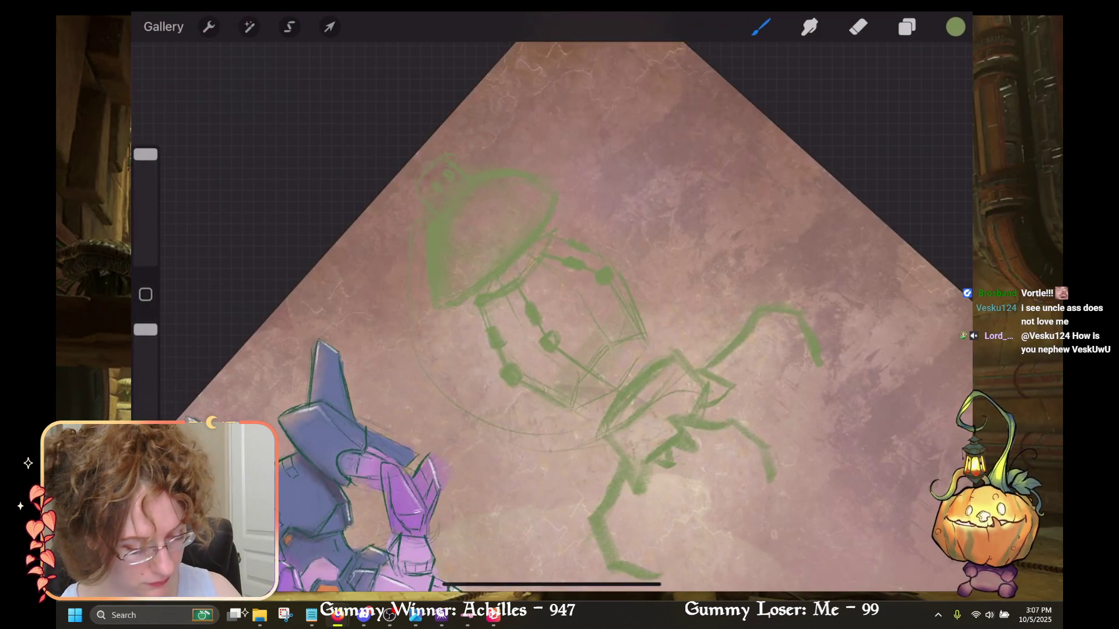
Undo three lamp-head strokes and retrace the shade's lower edge more thickly.
key(ctrl+z)
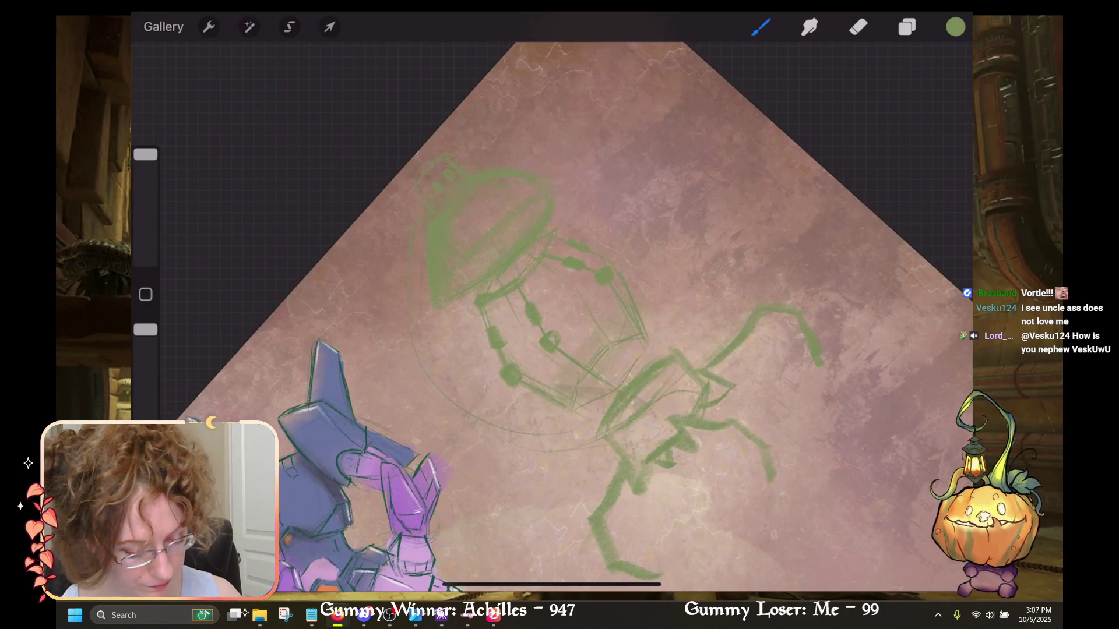
key(ctrl+z)
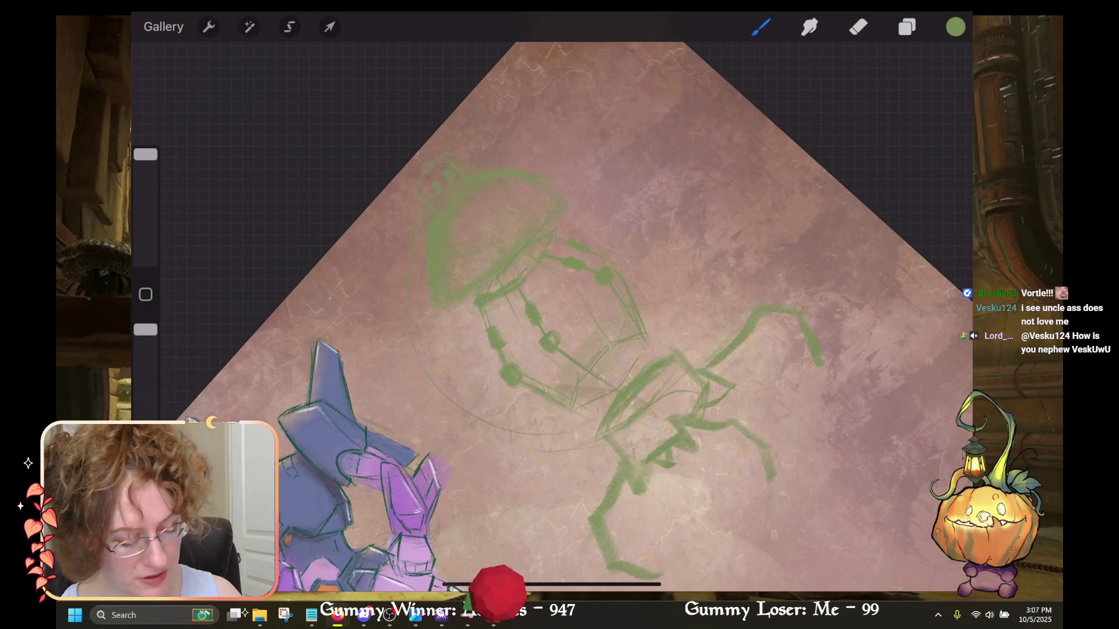
key(ctrl+z)
drag(443, 298, 557, 198)
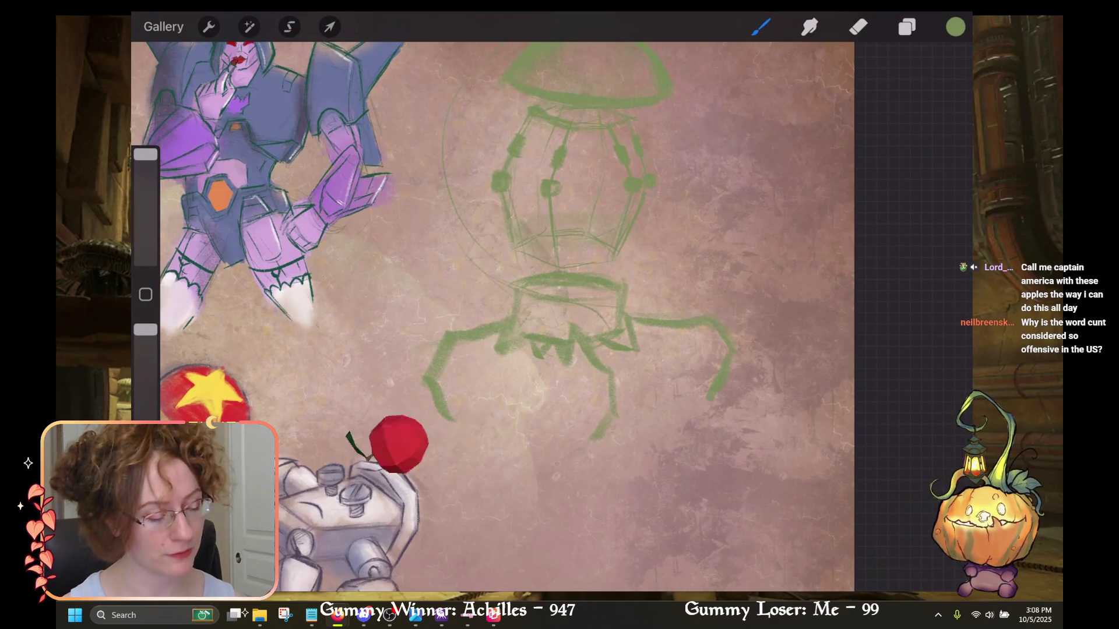
Undo the most recent paint stroke and zoom out to view the whole canvas.
scroll(501, 314, down, 3)
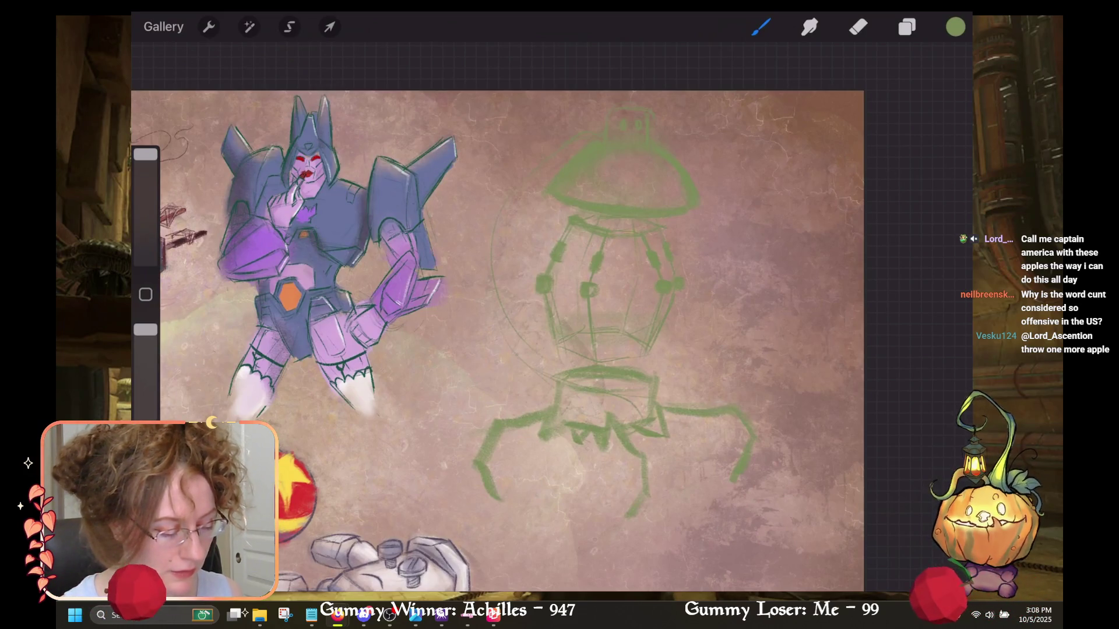
key(ctrl+z)
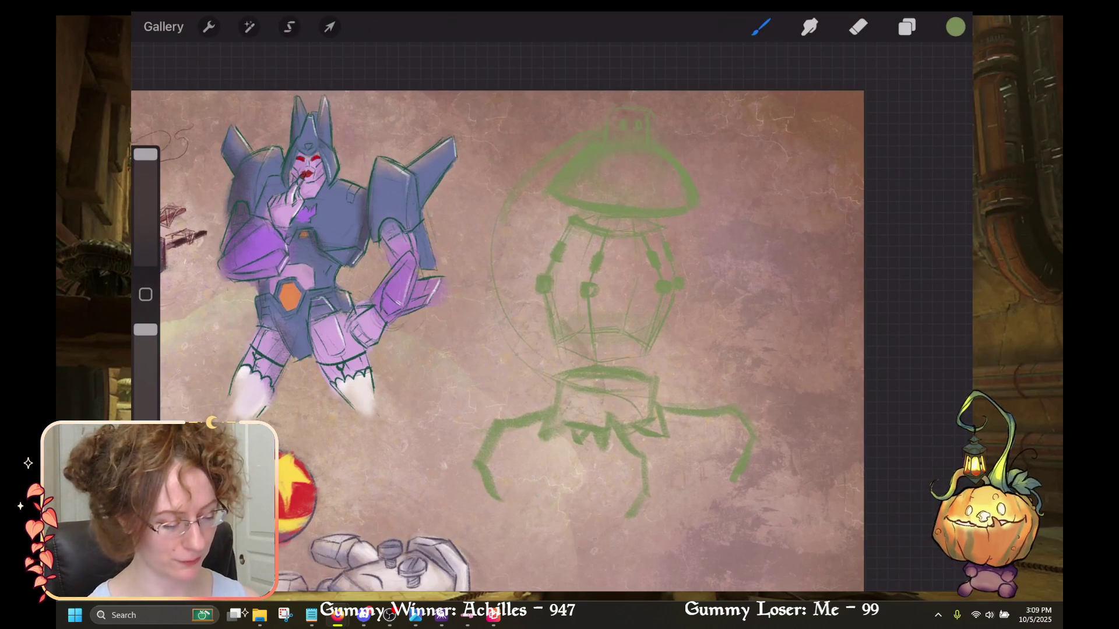
scroll(501, 341, down, 3)
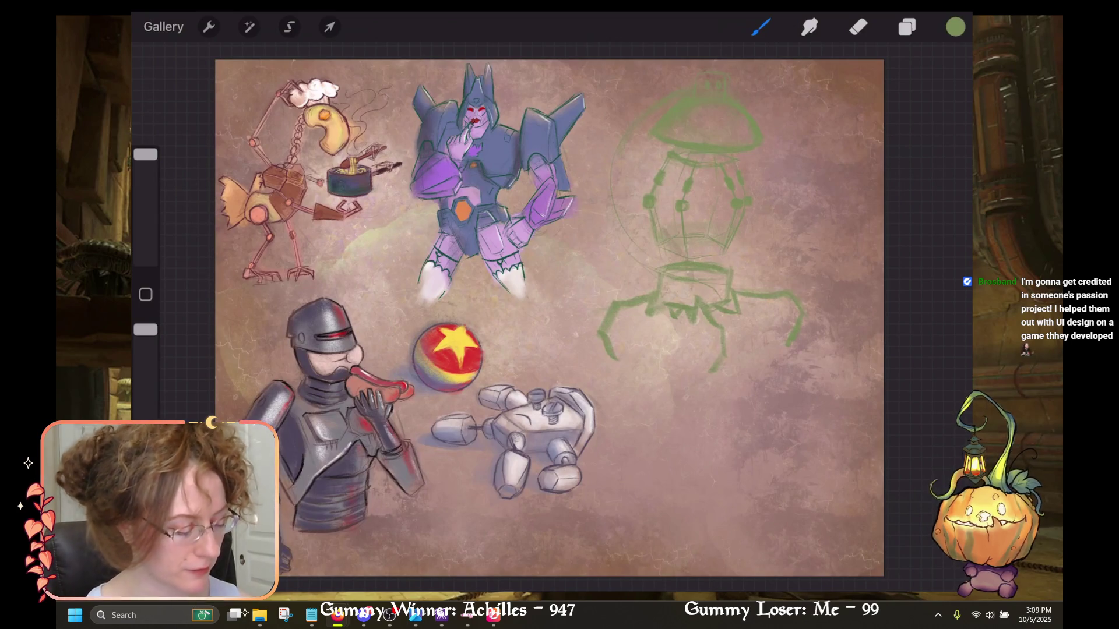
scroll(536, 314, up, 2)
scroll(641, 263, up, 3)
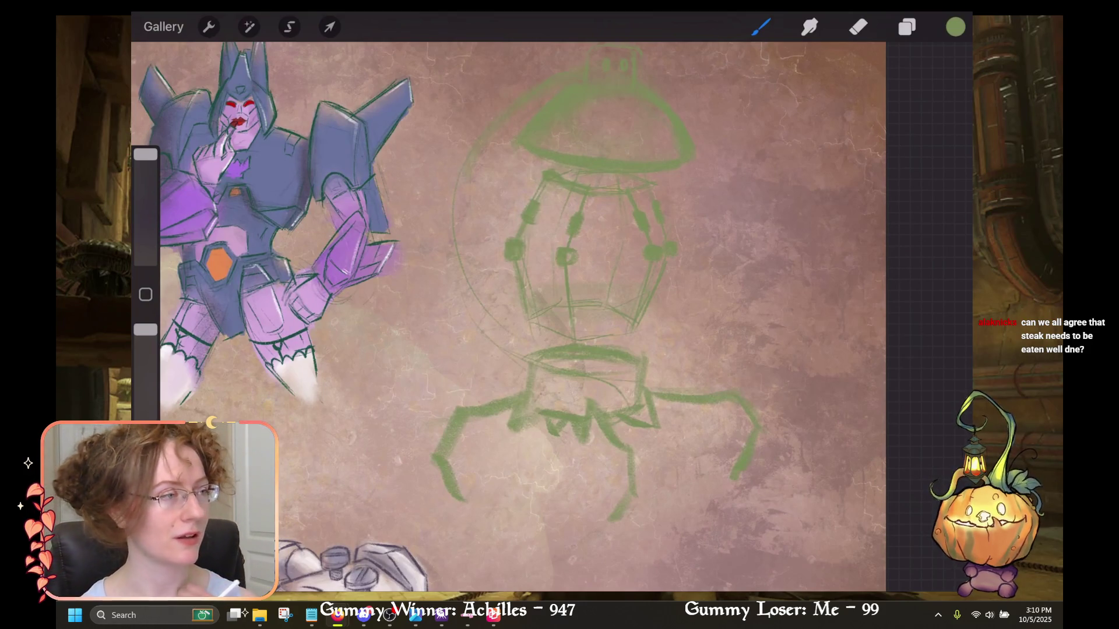
scroll(524, 291, up, 2)
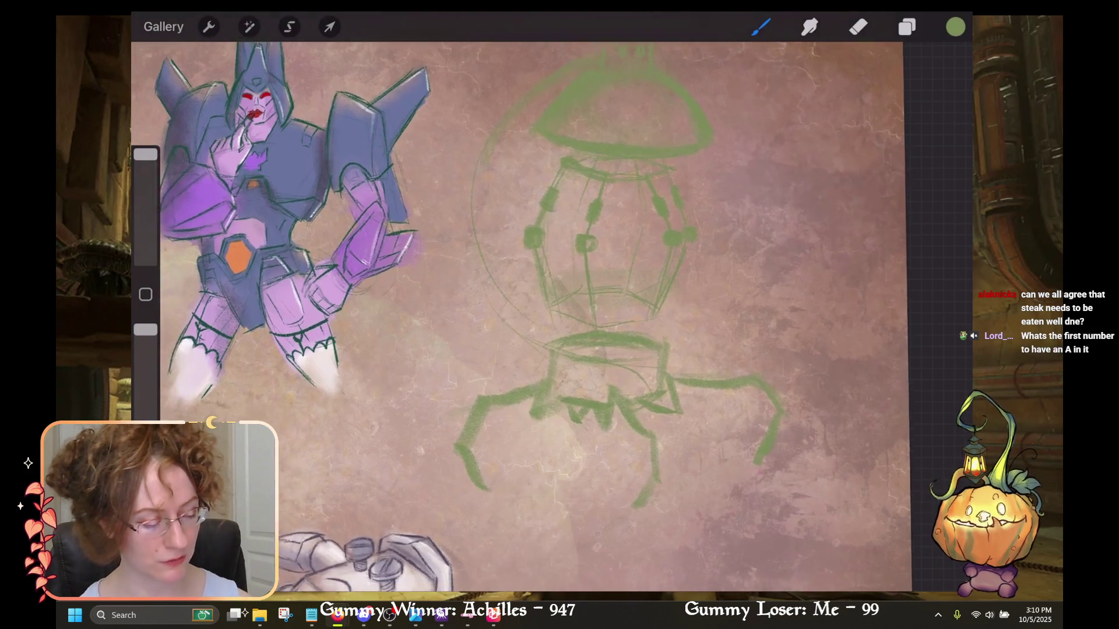
scroll(525, 291, down, 2)
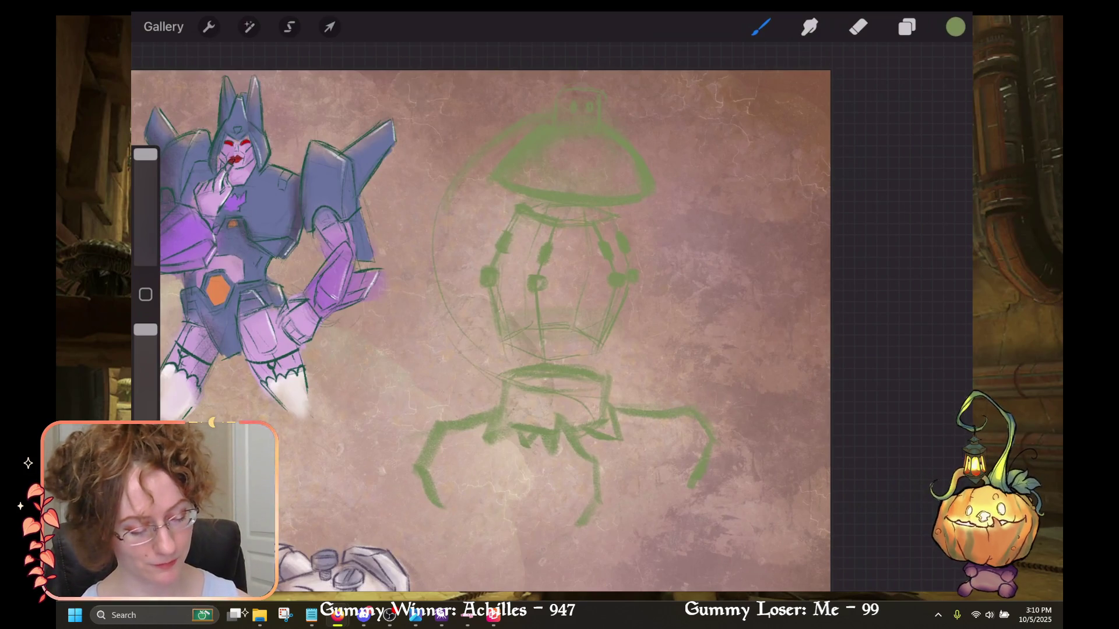
scroll(481, 332, up, 3)
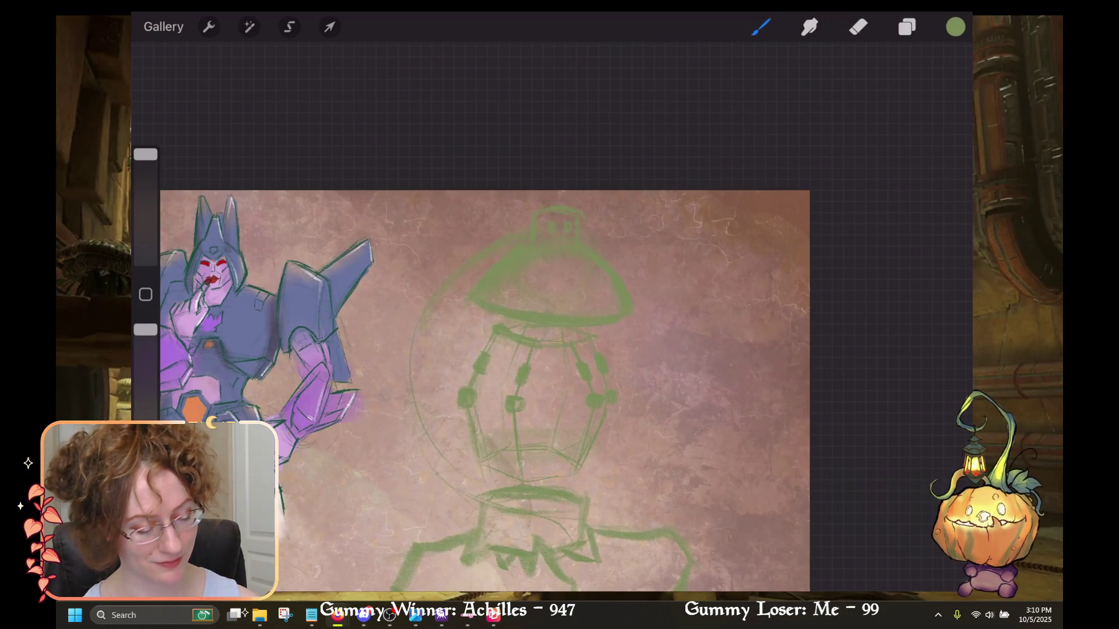
scroll(484, 320, down, 5)
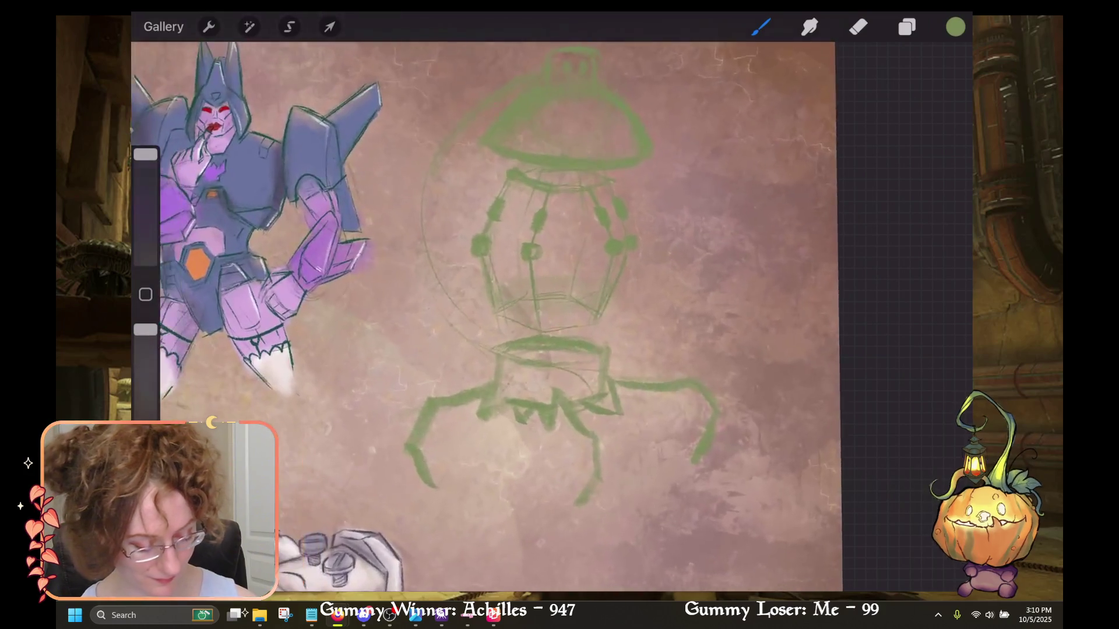
scroll(443, 327, up, 3)
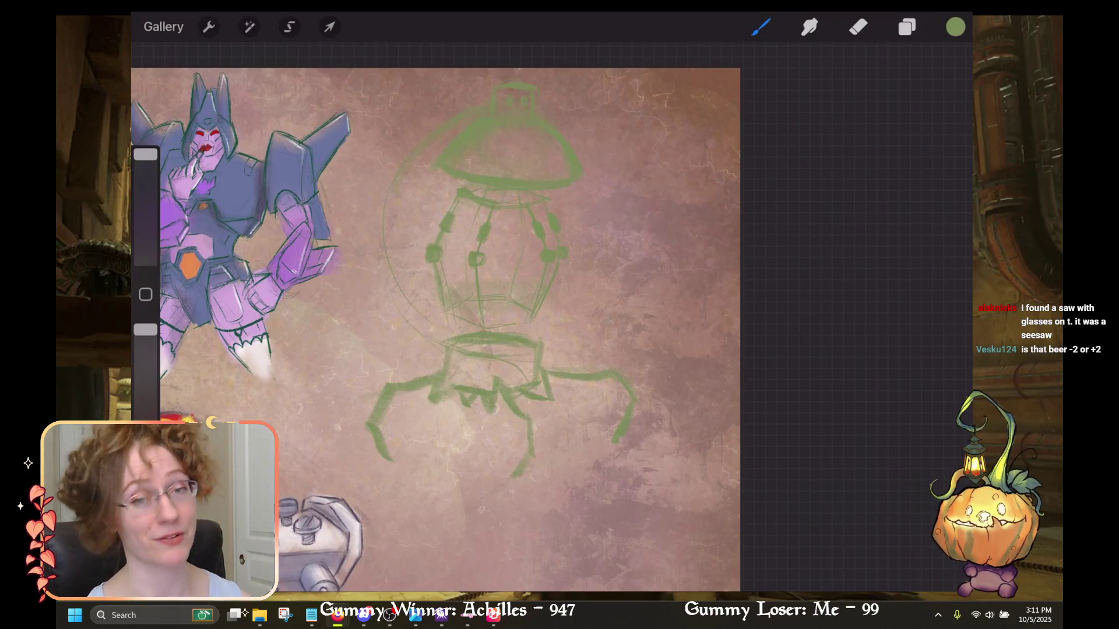
scroll(466, 332, up, 2)
scroll(466, 332, down, 1)
scroll(466, 332, down, 1)
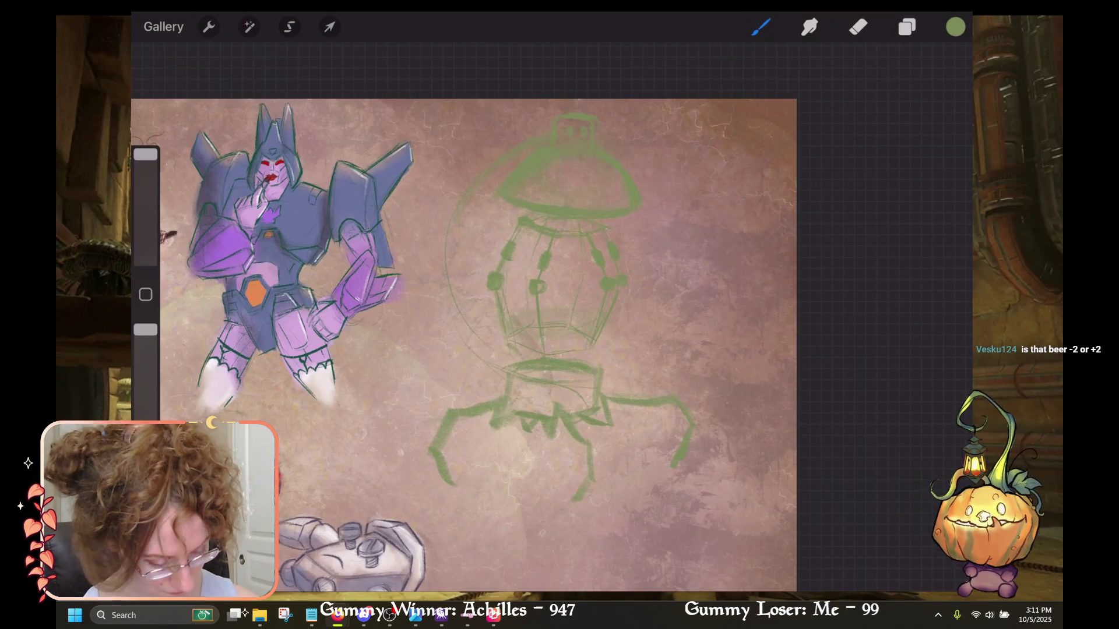
Remove a short stroke at the cage bottom and undo six more green sketch strokes.
drag(505, 344, 530, 356)
key(ctrl+z)
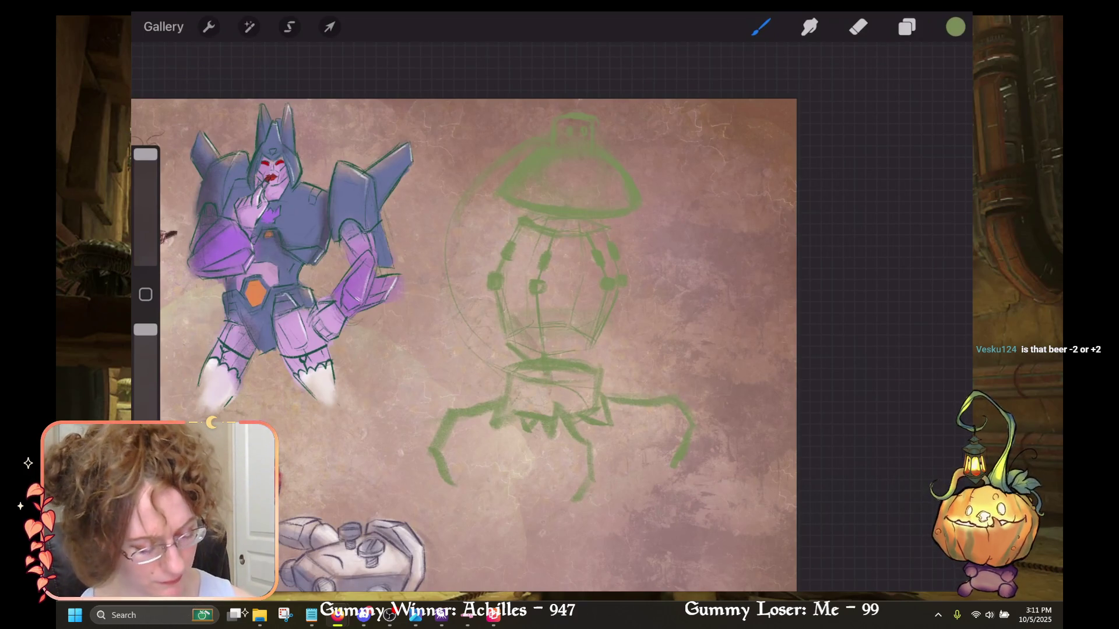
key(ctrl+z)
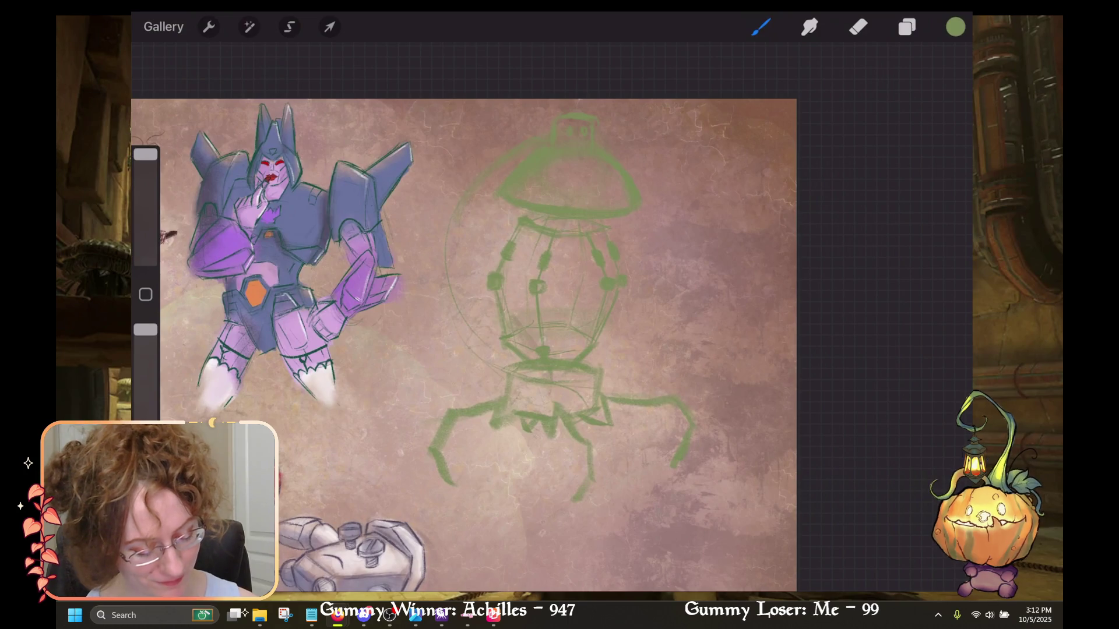
key(ctrl+z)
key(ctrl+z)
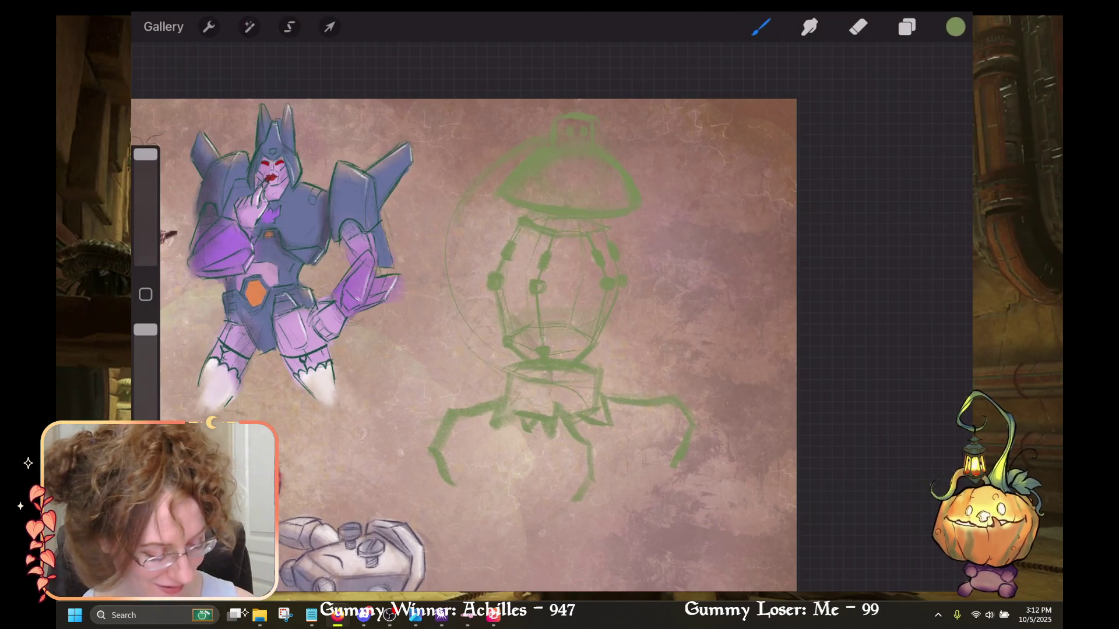
key(ctrl+z)
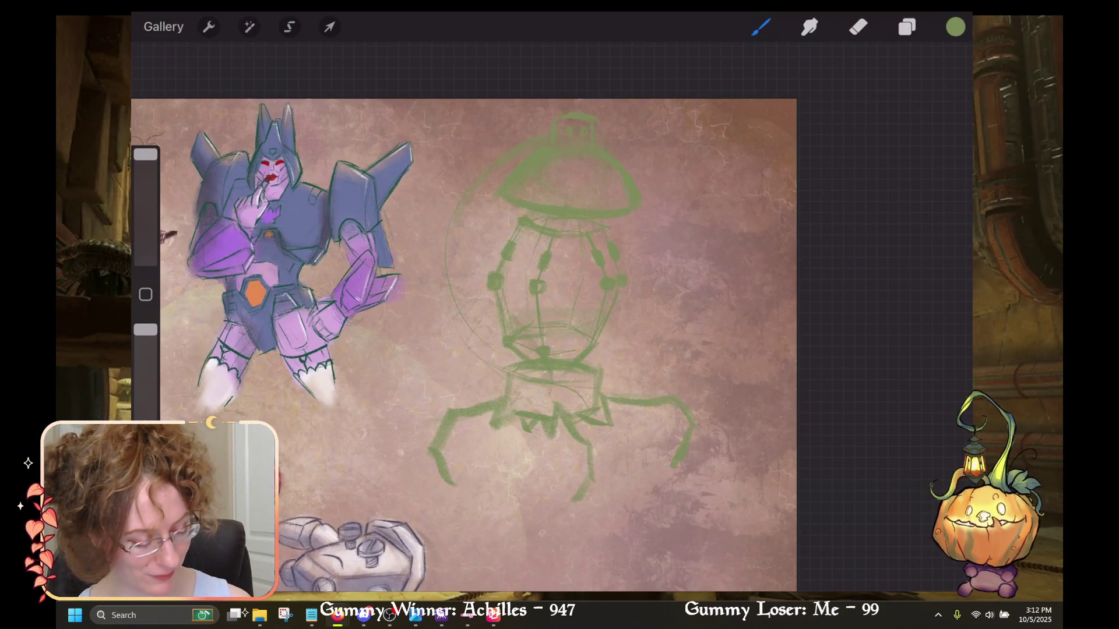
key(ctrl+z)
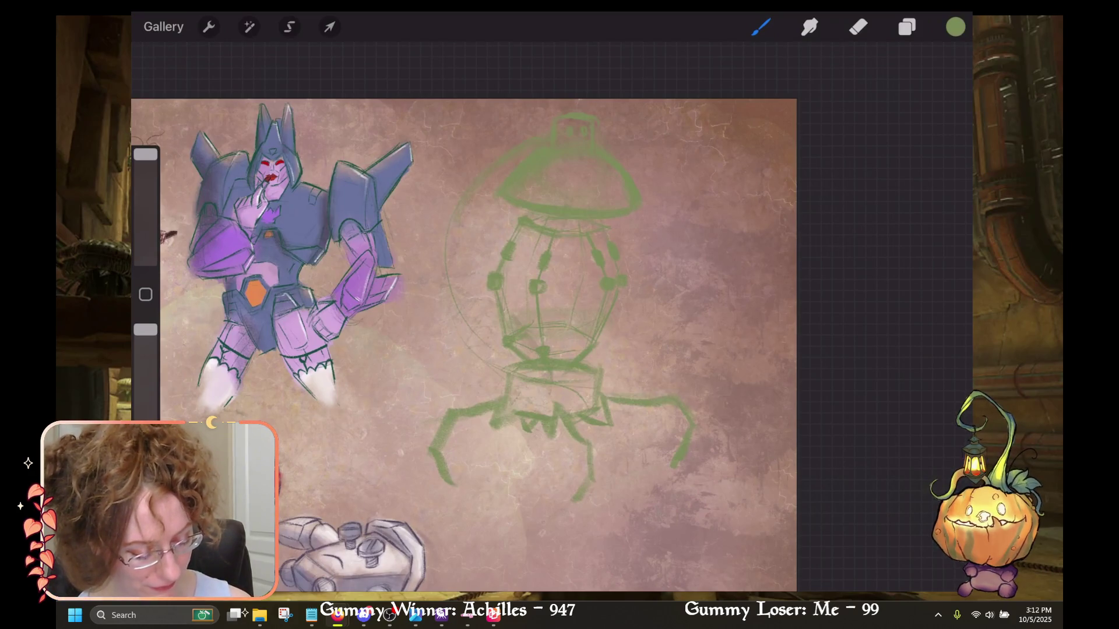
key(ctrl+z)
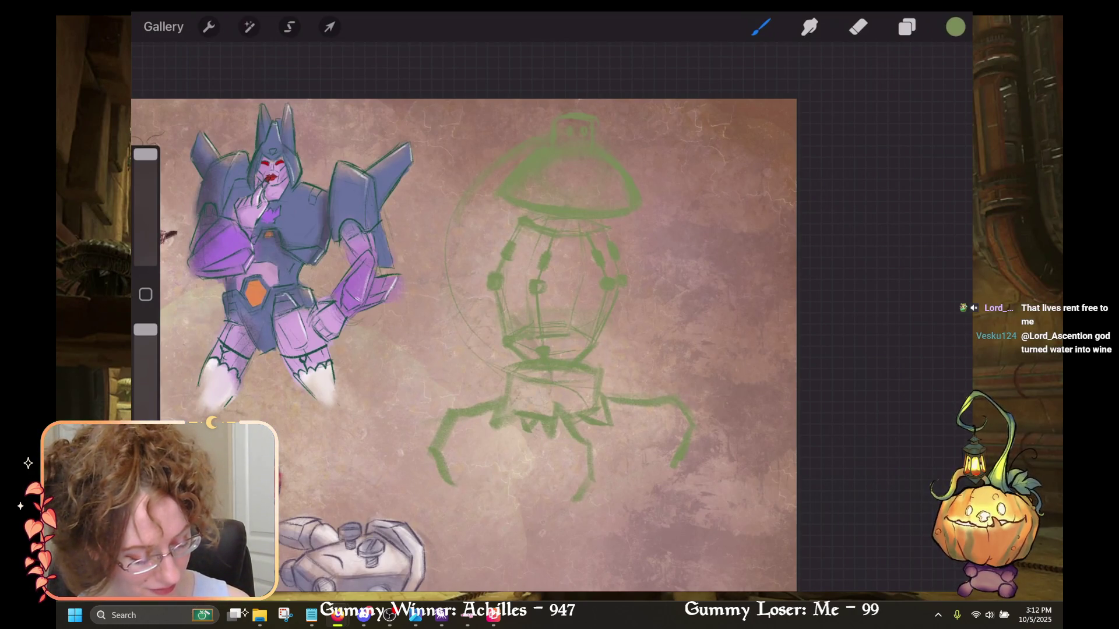
key(ctrl+z)
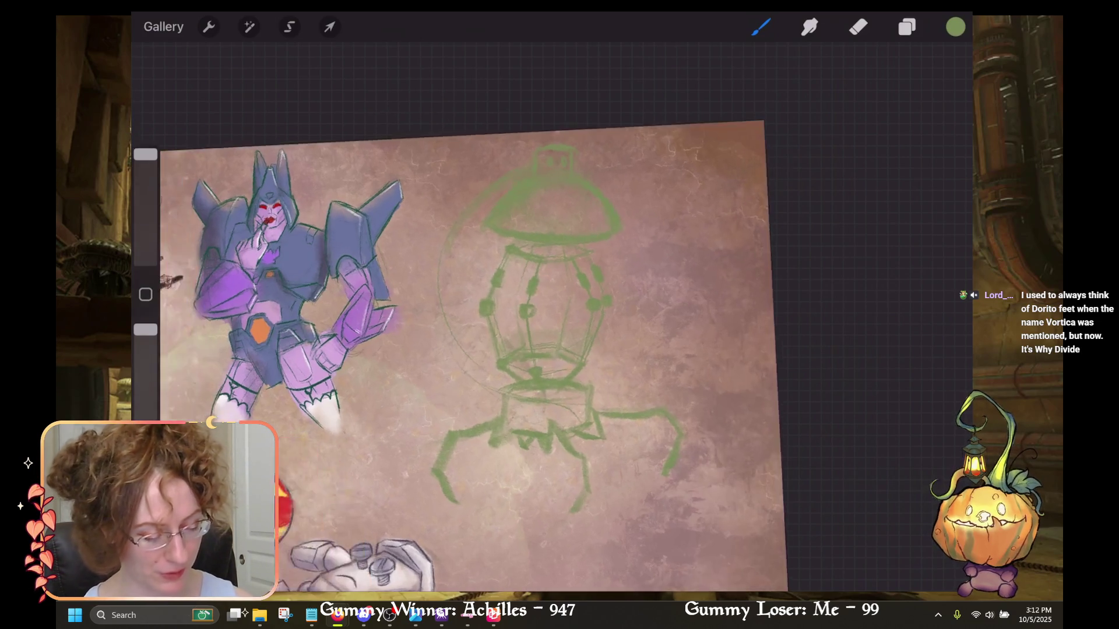
drag(464, 257, 475, 323)
key(ctrl+z)
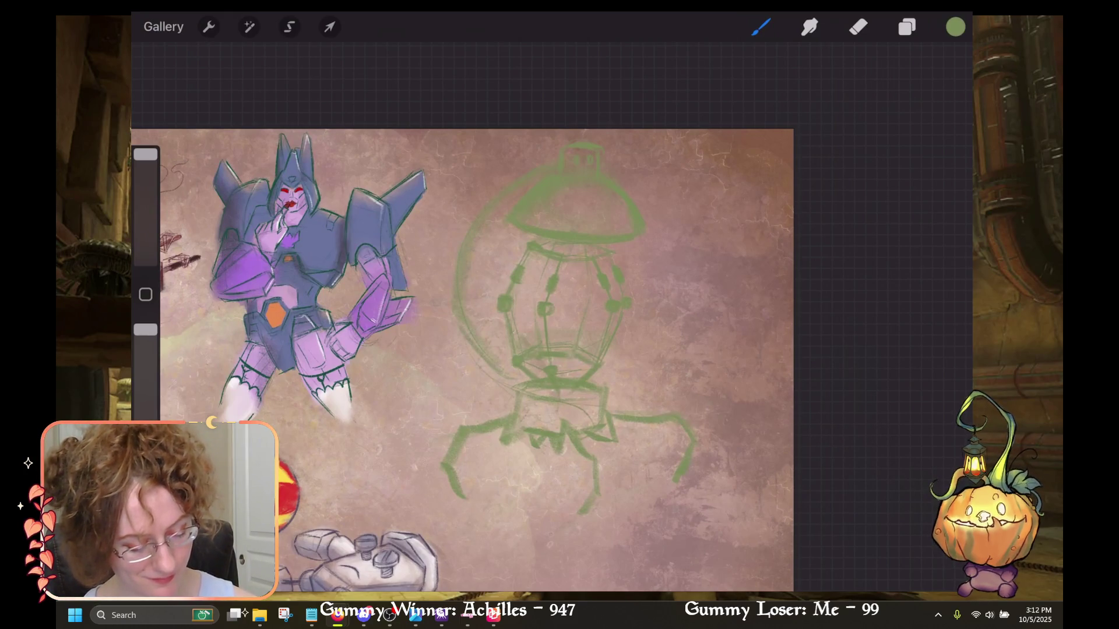
drag(461, 301, 457, 332)
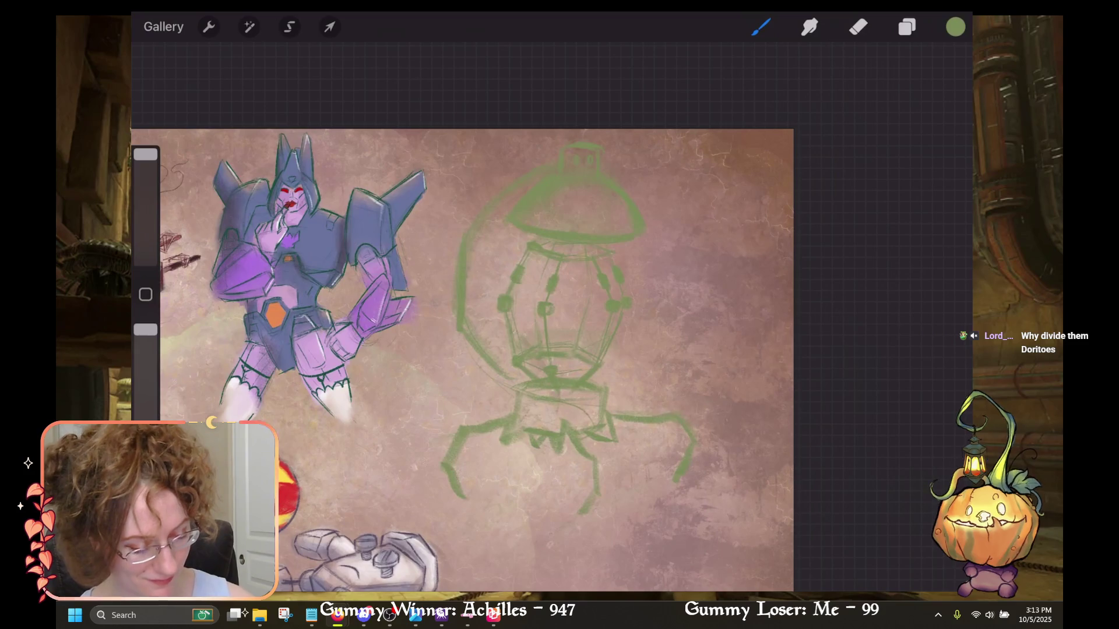
key(ctrl+z)
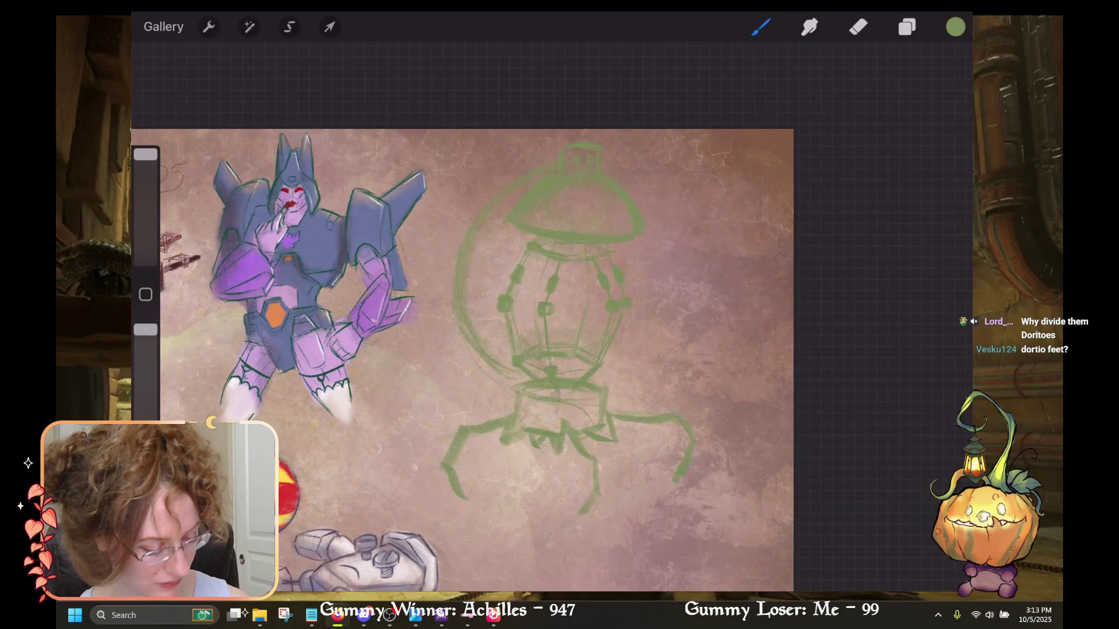
scroll(463, 320, down, 3)
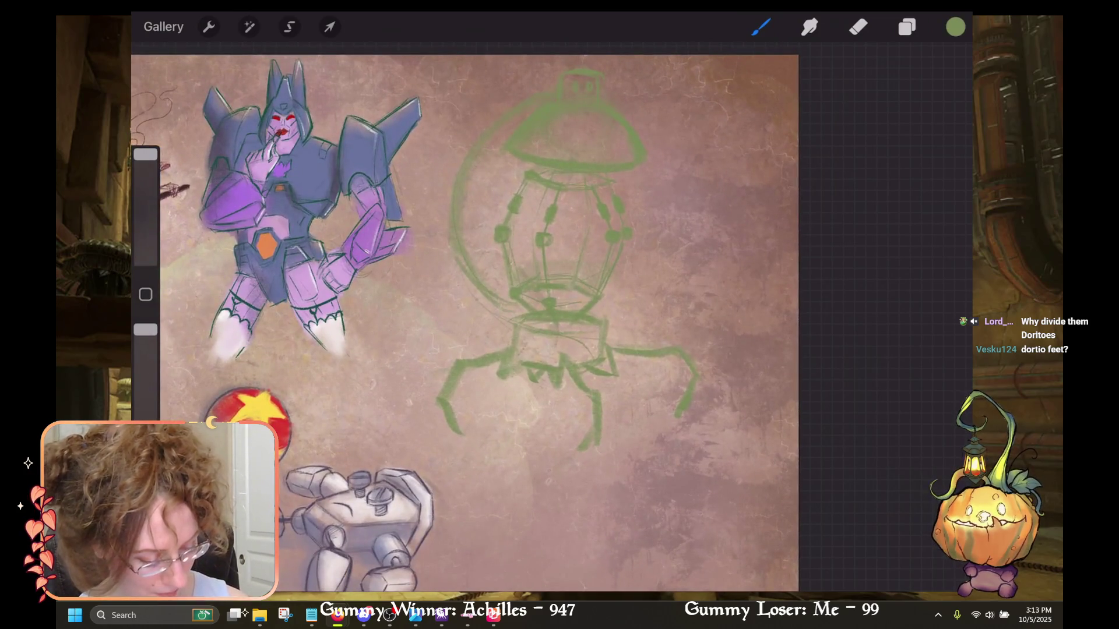
key(ctrl+z)
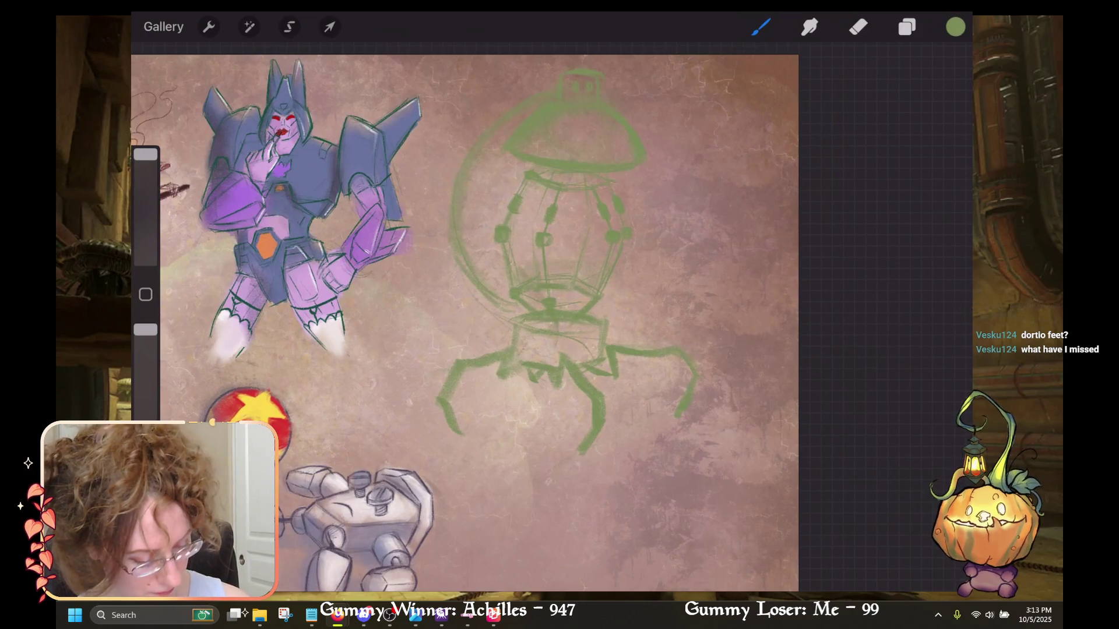
mouse_move(614, 332)
mouse_down()
mouse_move(617, 376)
mouse_move(615, 354)
mouse_move(643, 351)
mouse_move(617, 376)
mouse_up()
key(ctrl+z)
click(857, 26)
key(b)
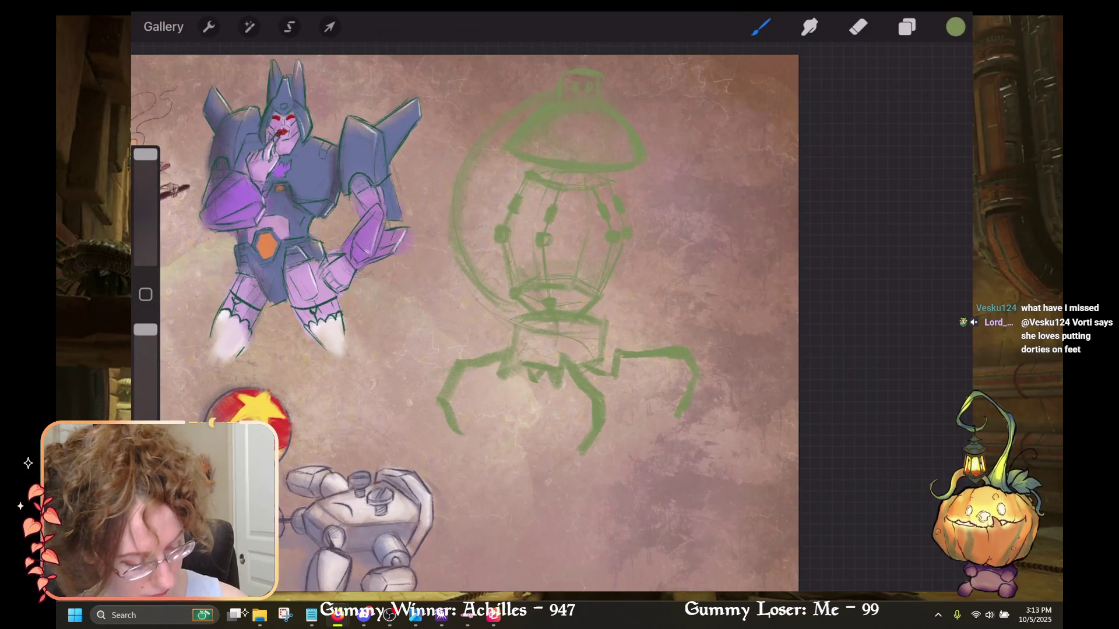
Sketch the left side of the lantern base and thicken the lower right leg.
key(e)
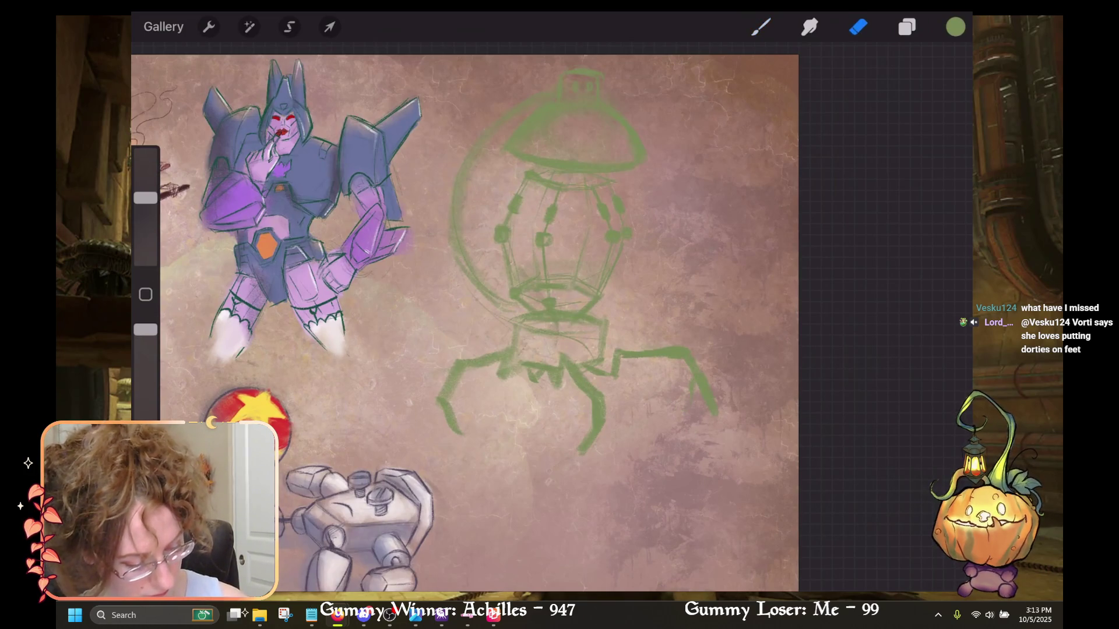
key(b)
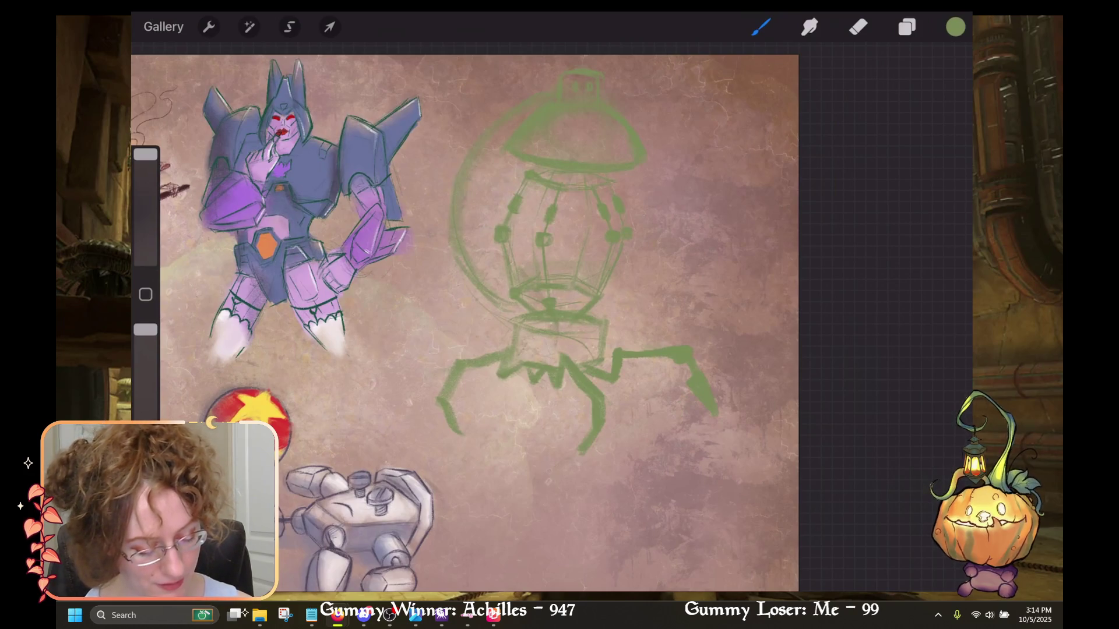
click(857, 27)
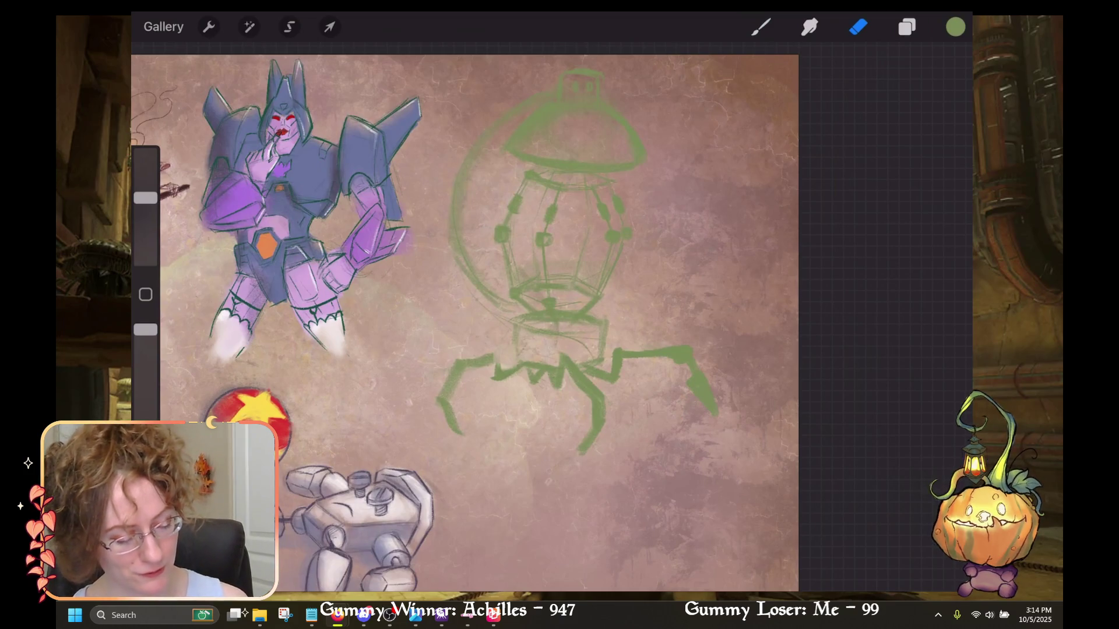
key(b)
mouse_move(516, 323)
mouse_down()
mouse_move(519, 362)
mouse_move(496, 375)
mouse_up()
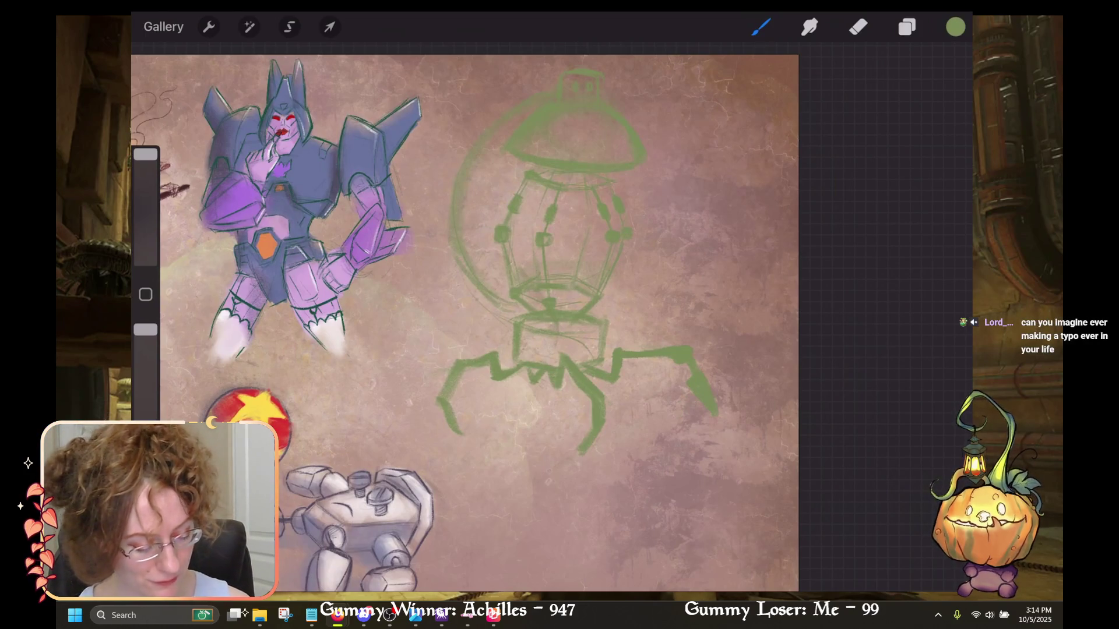
drag(592, 424, 582, 437)
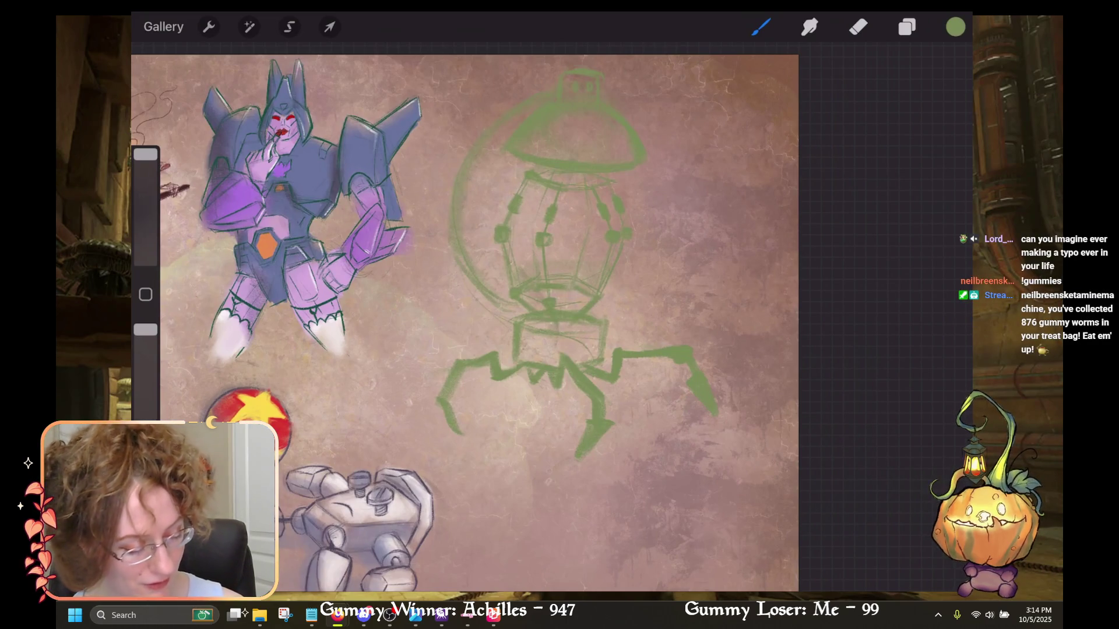
Erase part of the sketch, then undo the erase and the last paint stroke.
key(e)
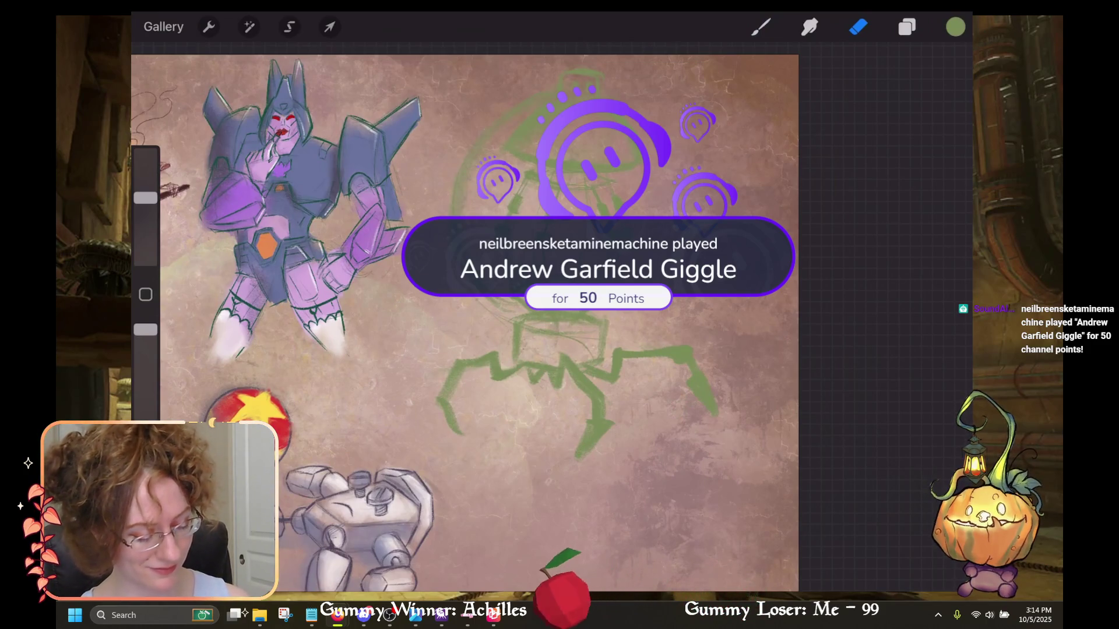
key(ctrl+z)
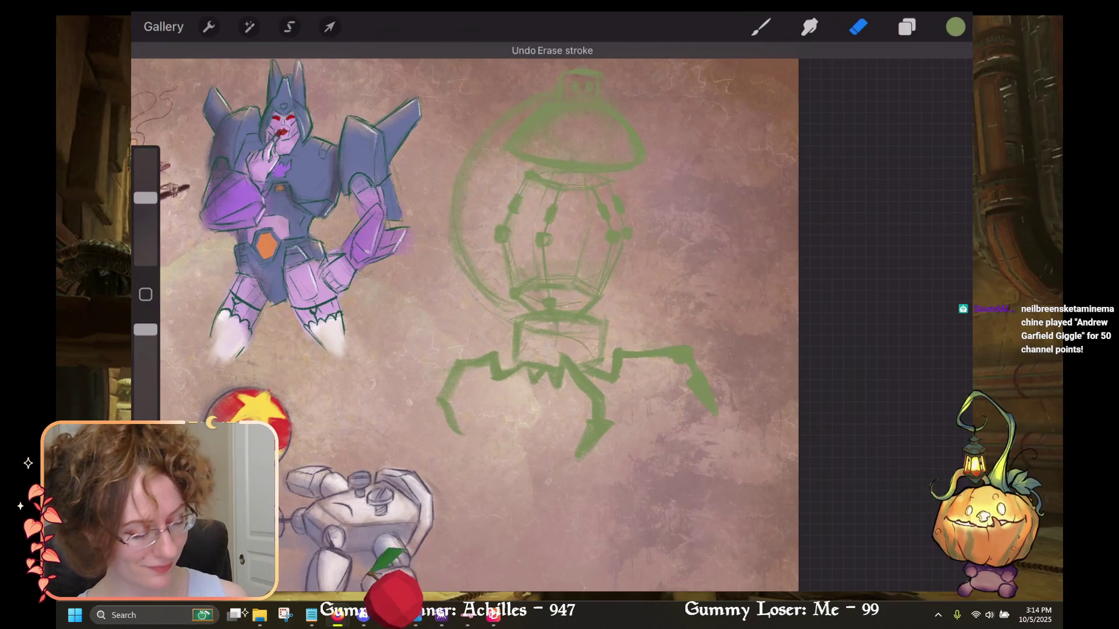
key(b)
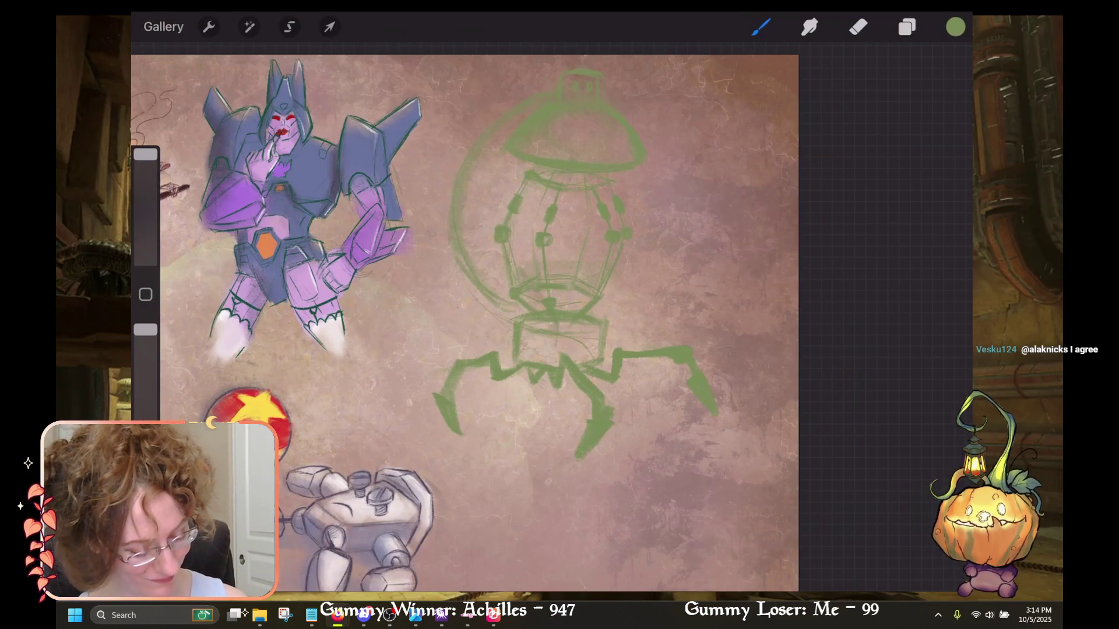
key(ctrl+z)
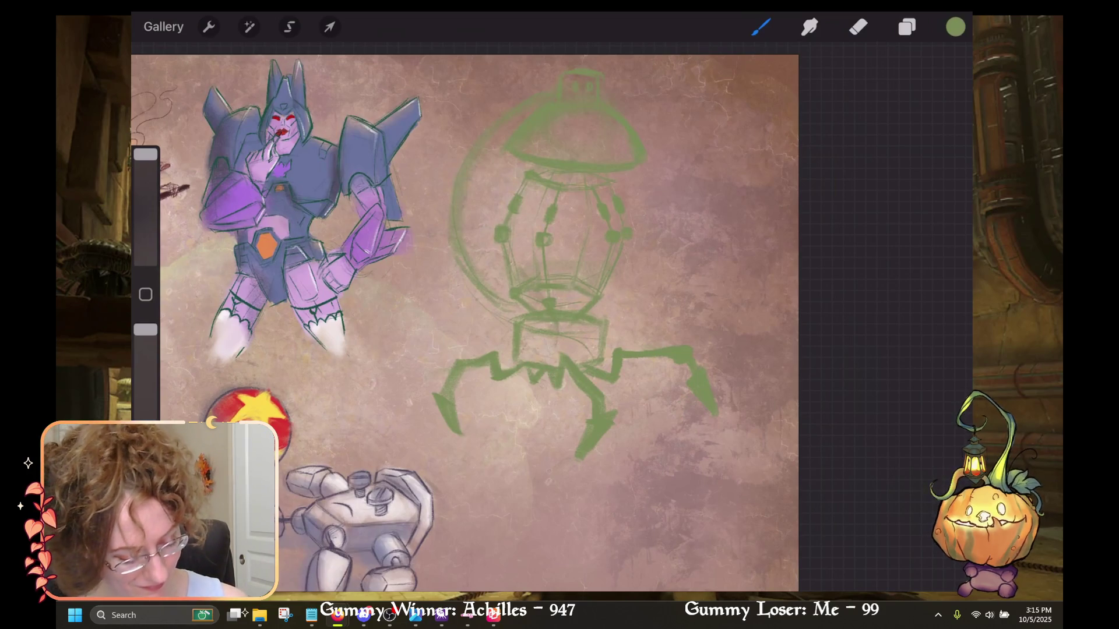
scroll(464, 323, up, 2)
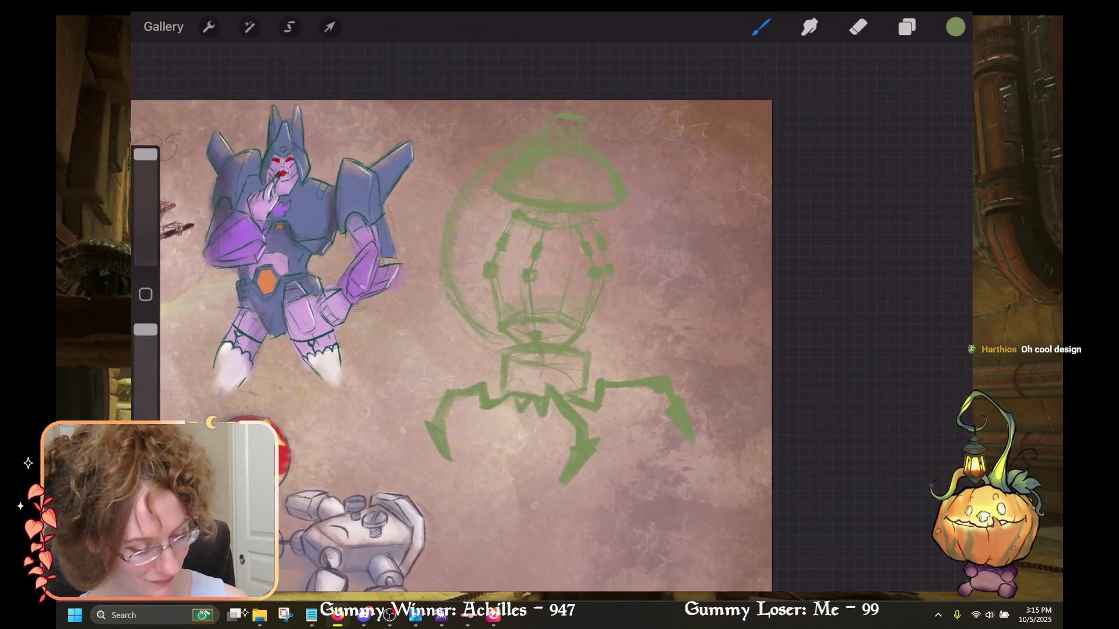
click(955, 26)
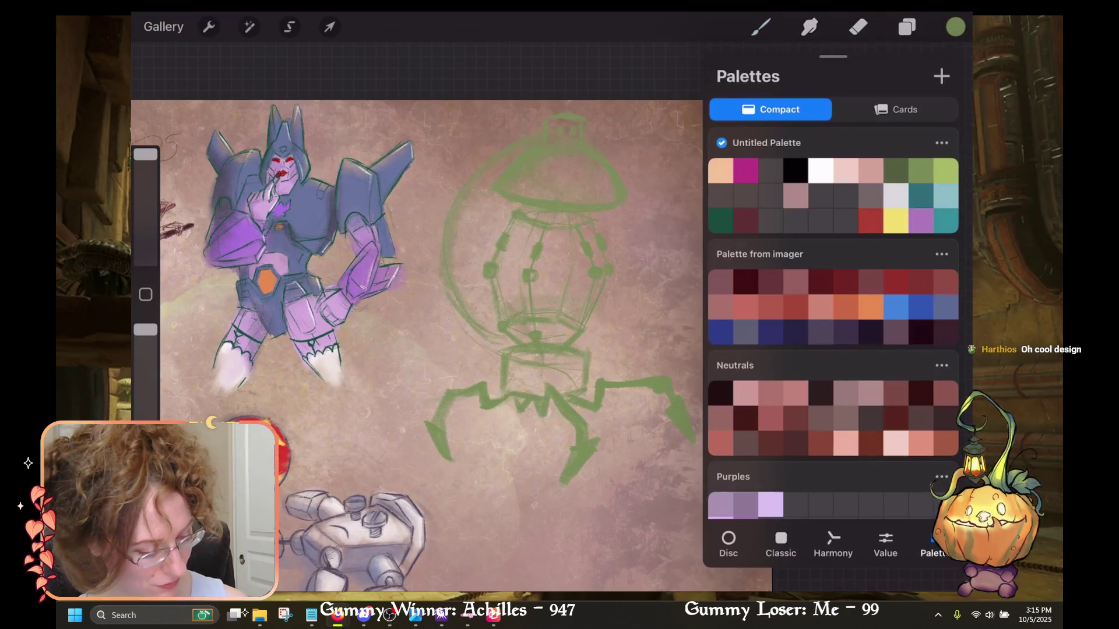
Pick a reddish-maroon colour and paint maroon shading across the bell-shaped cap.
click(896, 171)
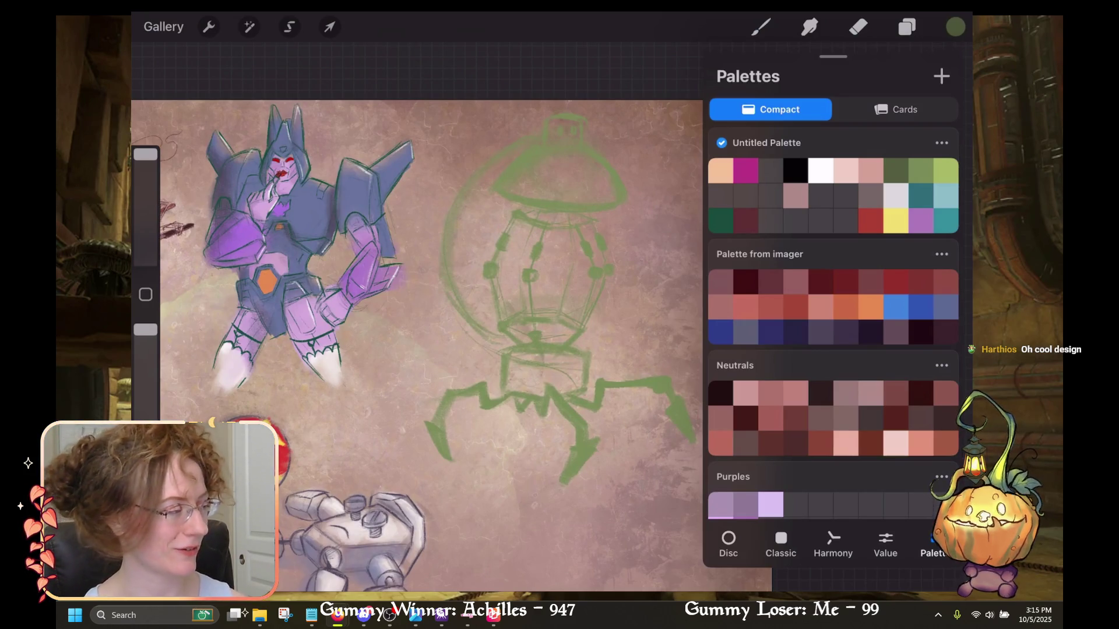
click(796, 196)
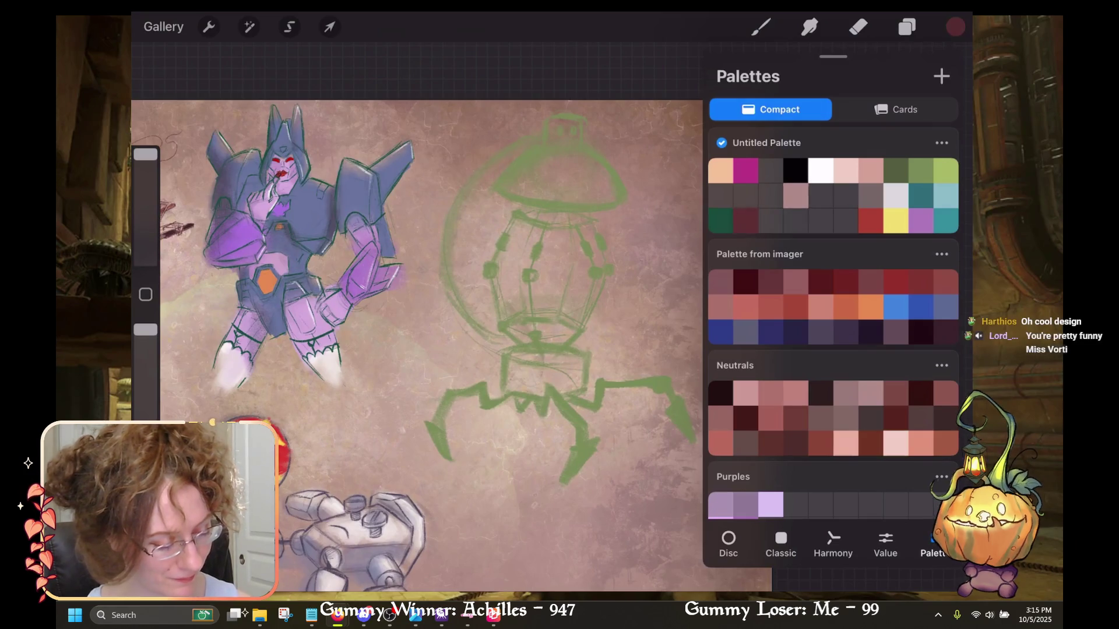
click(761, 27)
mouse_move(565, 184)
mouse_down()
mouse_move(498, 190)
mouse_move(577, 185)
mouse_up()
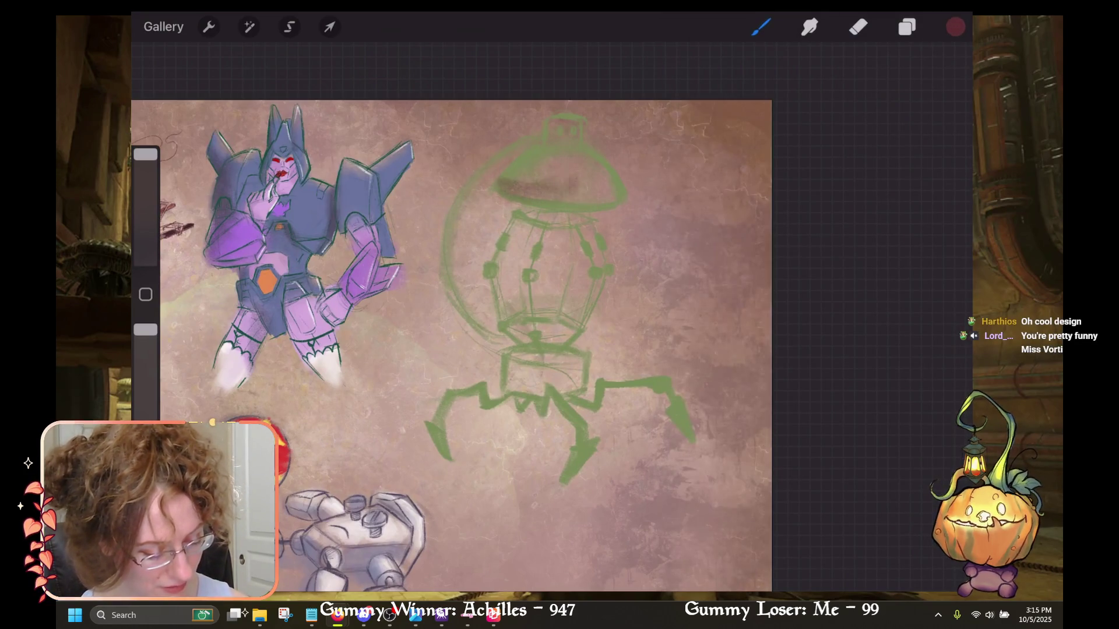
key(ctrl+z)
mouse_move(539, 221)
mouse_down()
mouse_move(487, 262)
mouse_move(556, 210)
mouse_up()
mouse_move(486, 268)
mouse_down()
mouse_move(559, 207)
mouse_move(536, 201)
mouse_up()
mouse_move(484, 233)
mouse_down()
mouse_move(524, 187)
mouse_move(513, 174)
mouse_up()
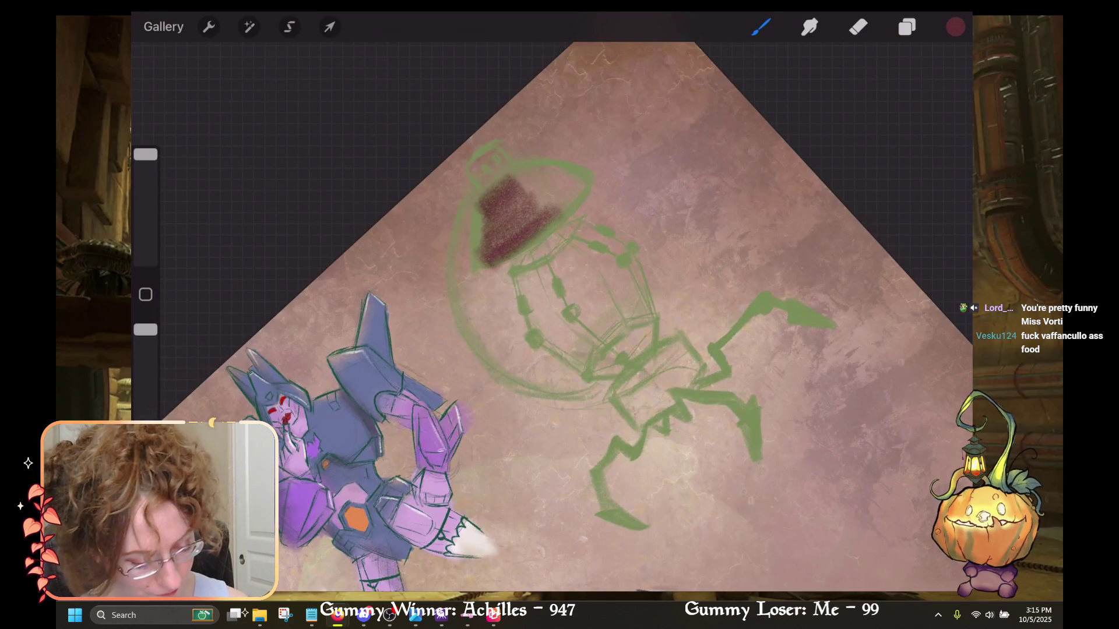
Darken the cap's maroon shading, then undo the red strokes and show the Layers list.
scroll(551, 317, up, 3)
mouse_move(580, 198)
mouse_down()
mouse_move(629, 150)
mouse_move(612, 155)
mouse_up()
scroll(551, 317, up, 3)
drag(640, 245, 612, 204)
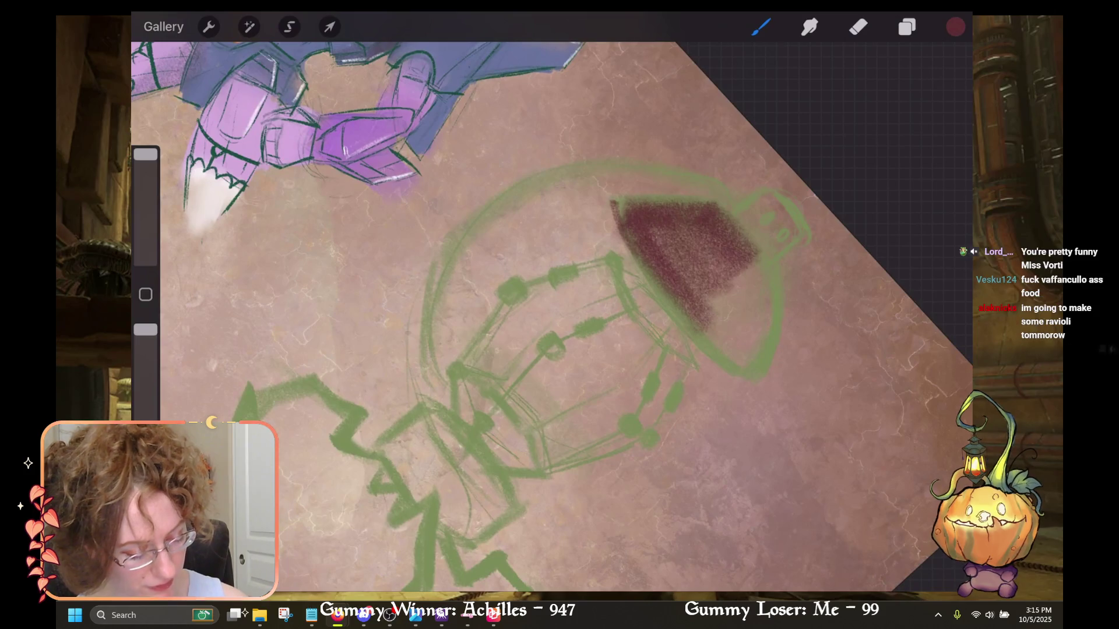
key(ctrl+z)
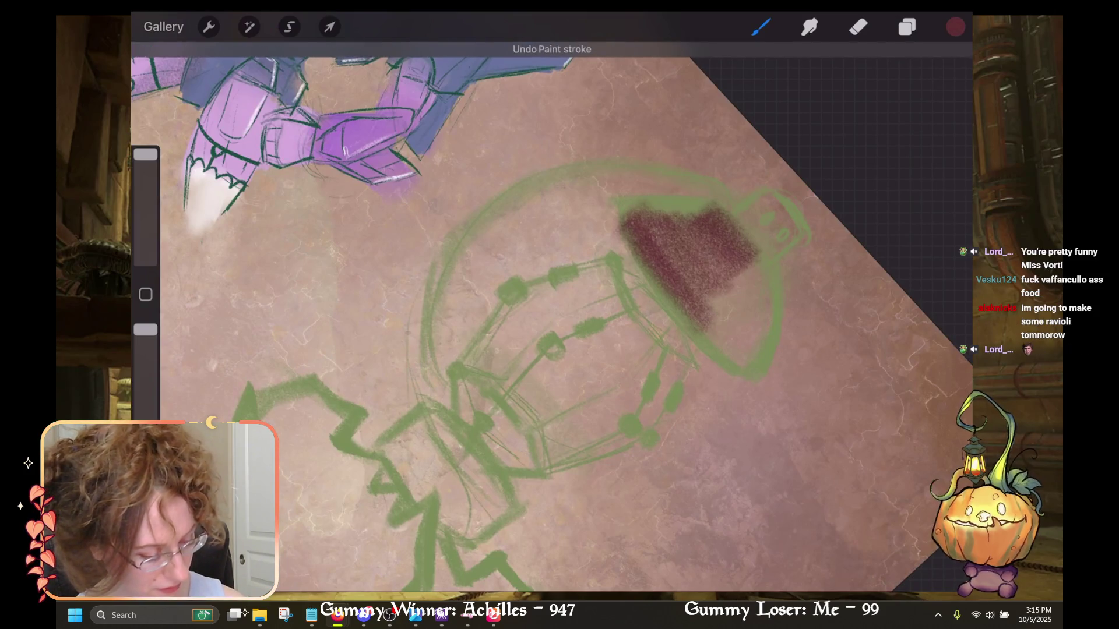
key(ctrl+z)
scroll(551, 317, down, 3)
click(906, 27)
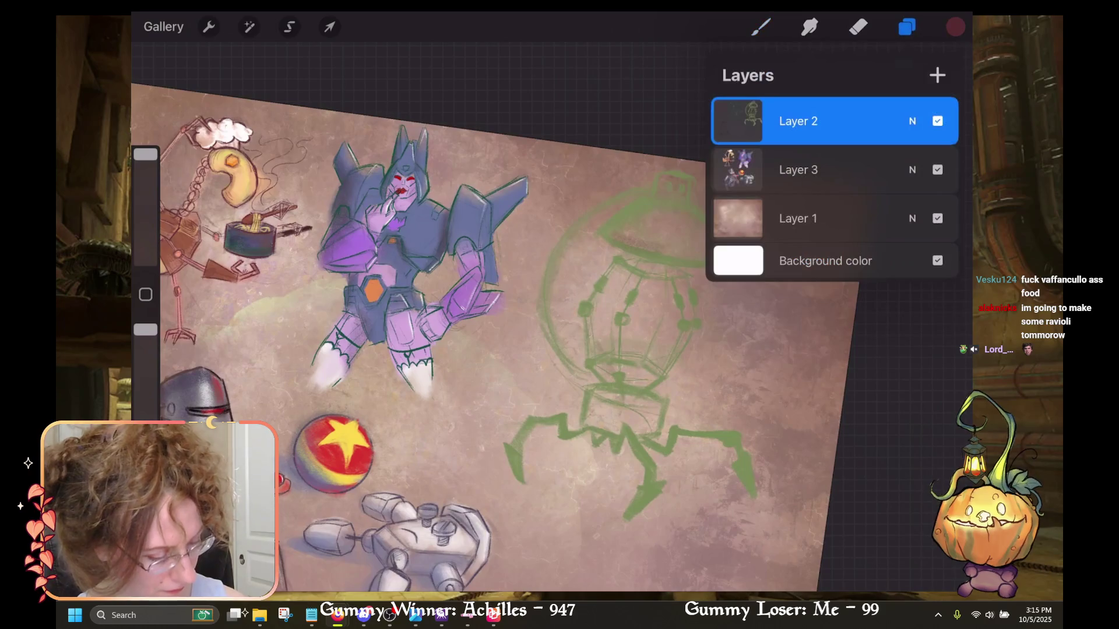
Check Layer 2's opacity, set the Eraser to about 49% size, and open the Charcoal Master Pack brushes.
click(912, 120)
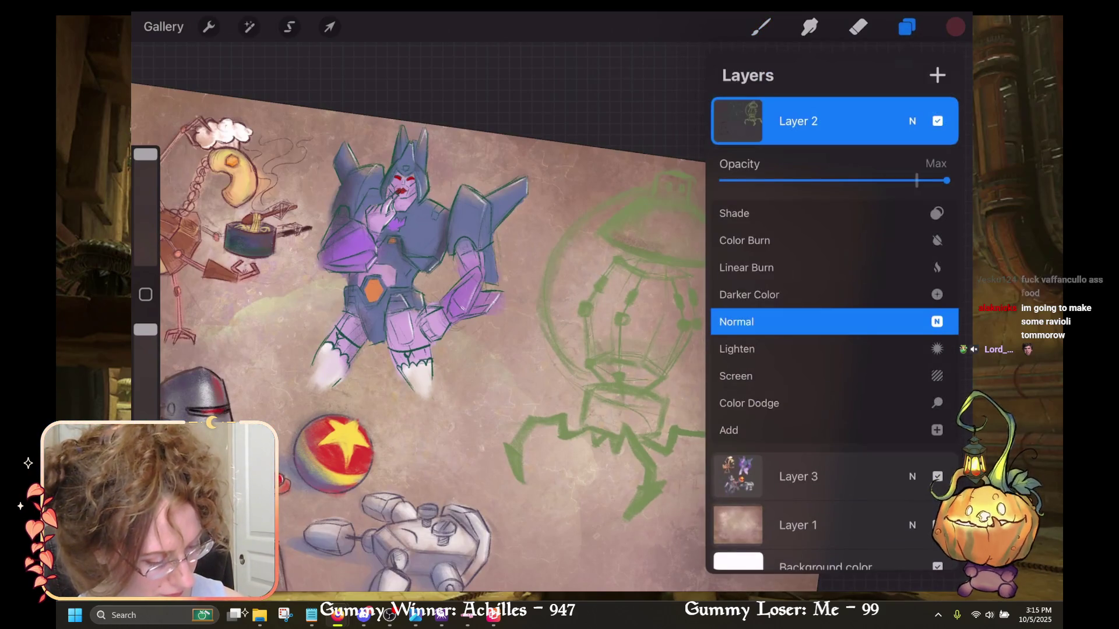
mouse_move(946, 181)
mouse_down()
mouse_move(799, 180)
mouse_move(946, 181)
mouse_up()
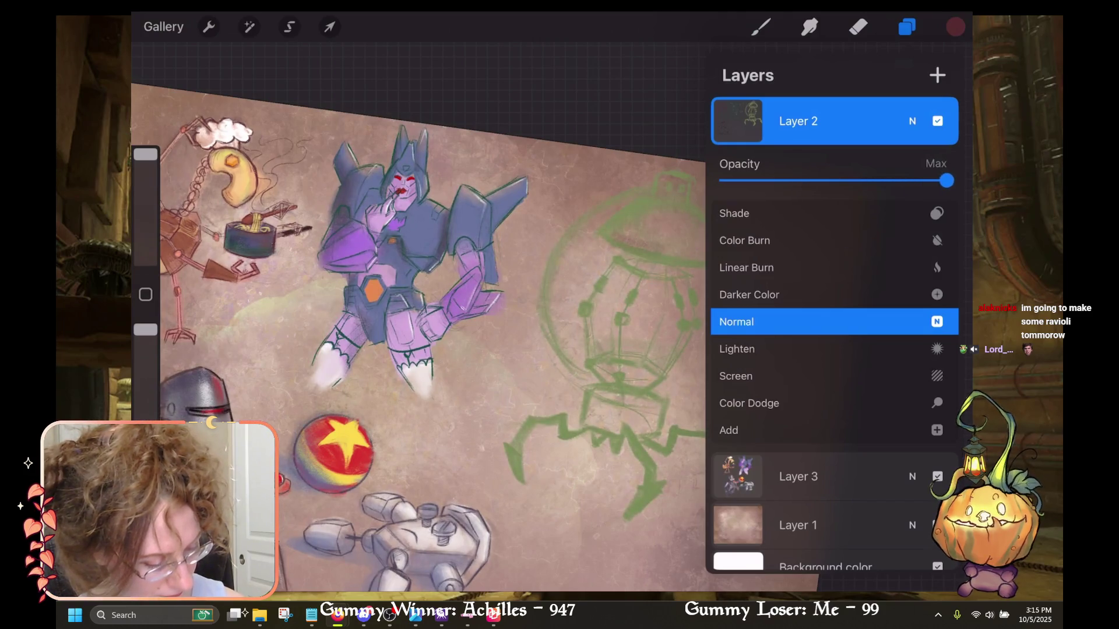
key(e)
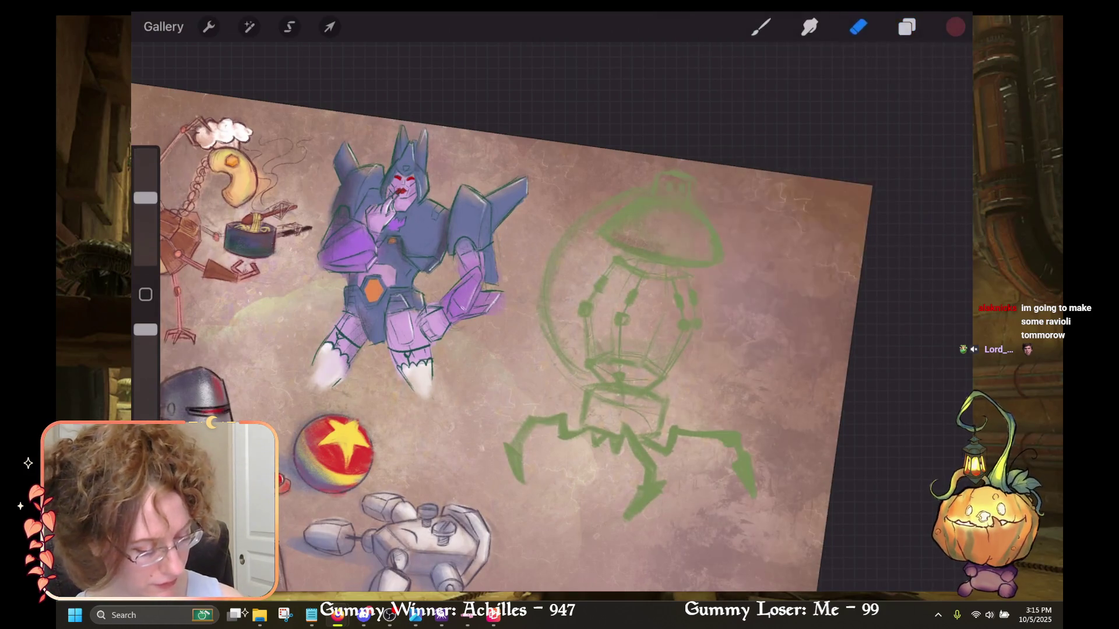
scroll(434, 332, up, 3)
drag(145, 198, 146, 167)
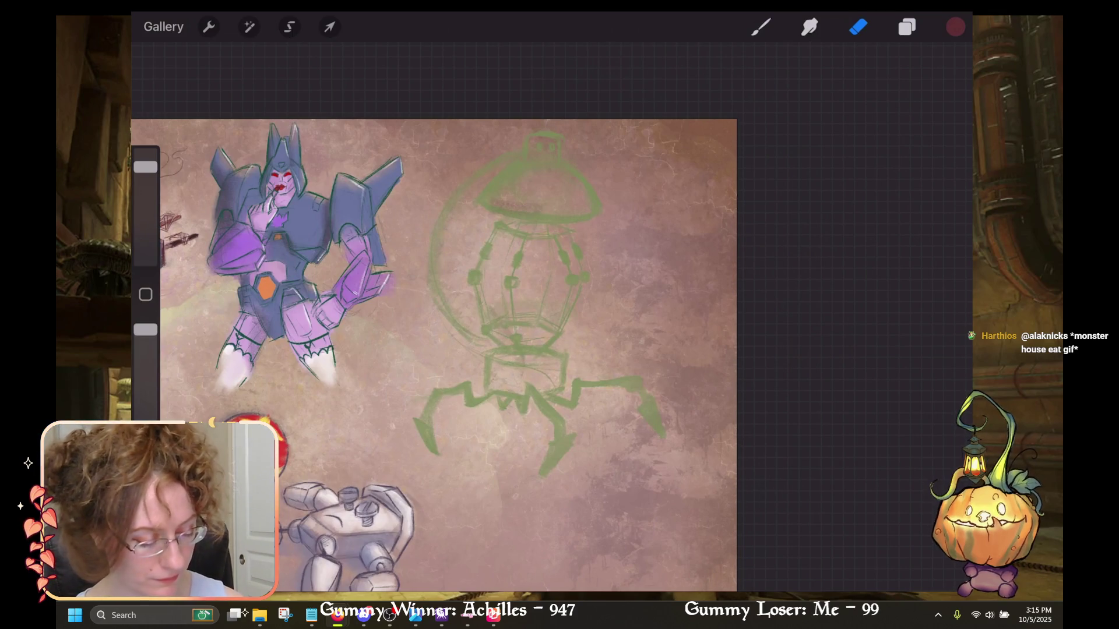
click(760, 26)
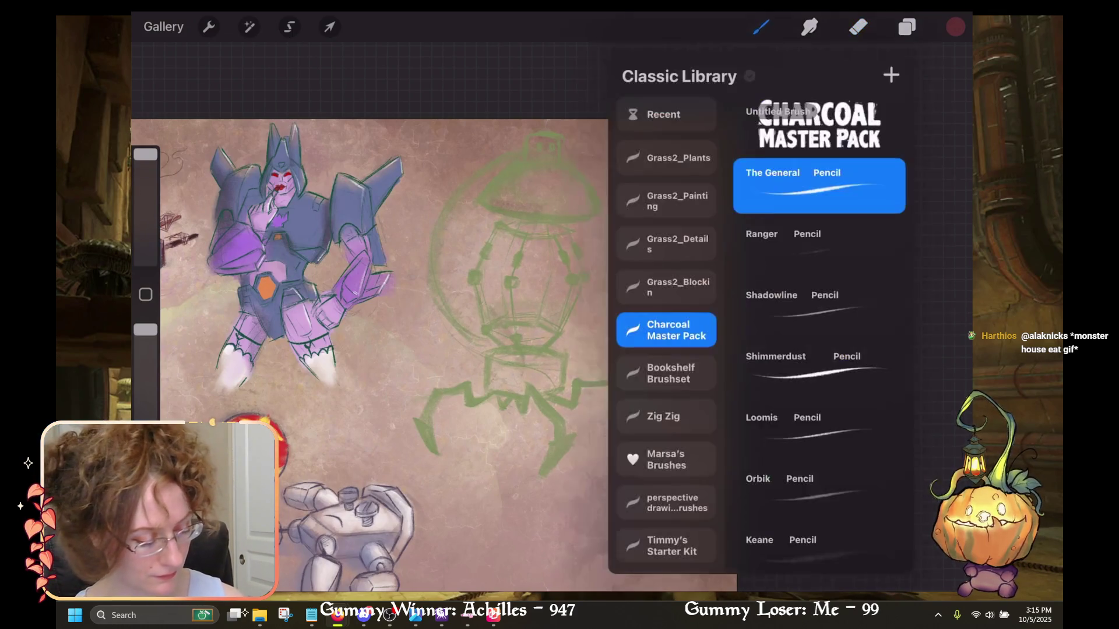
Make Layer 3 active and paint deep maroon over the lamp's dome with a dark knob on top.
click(907, 26)
click(798, 169)
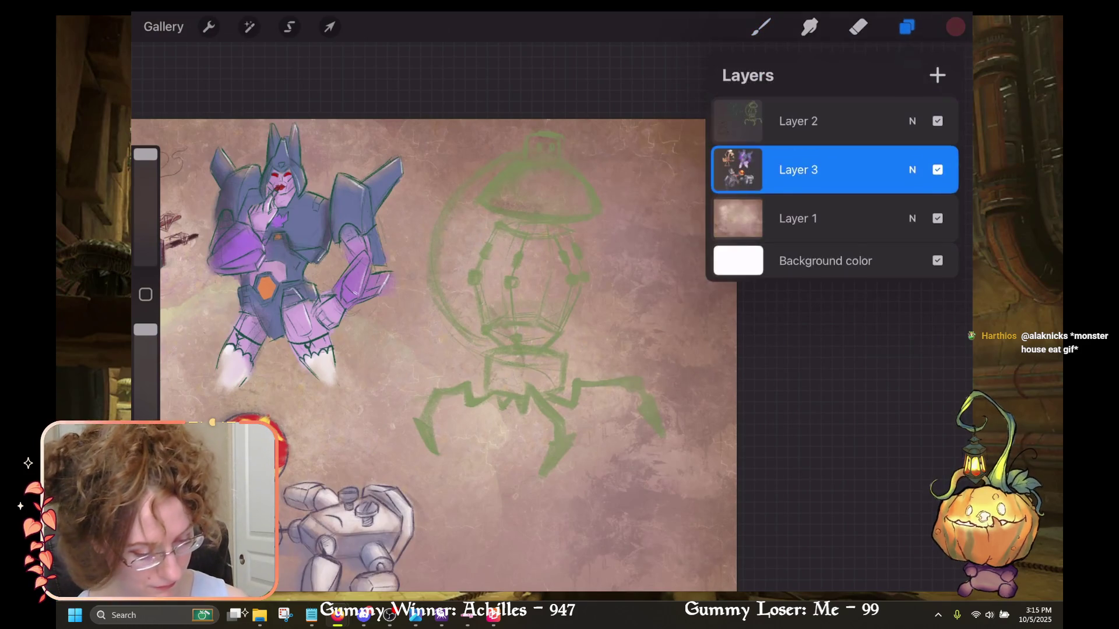
click(907, 27)
drag(495, 251, 473, 287)
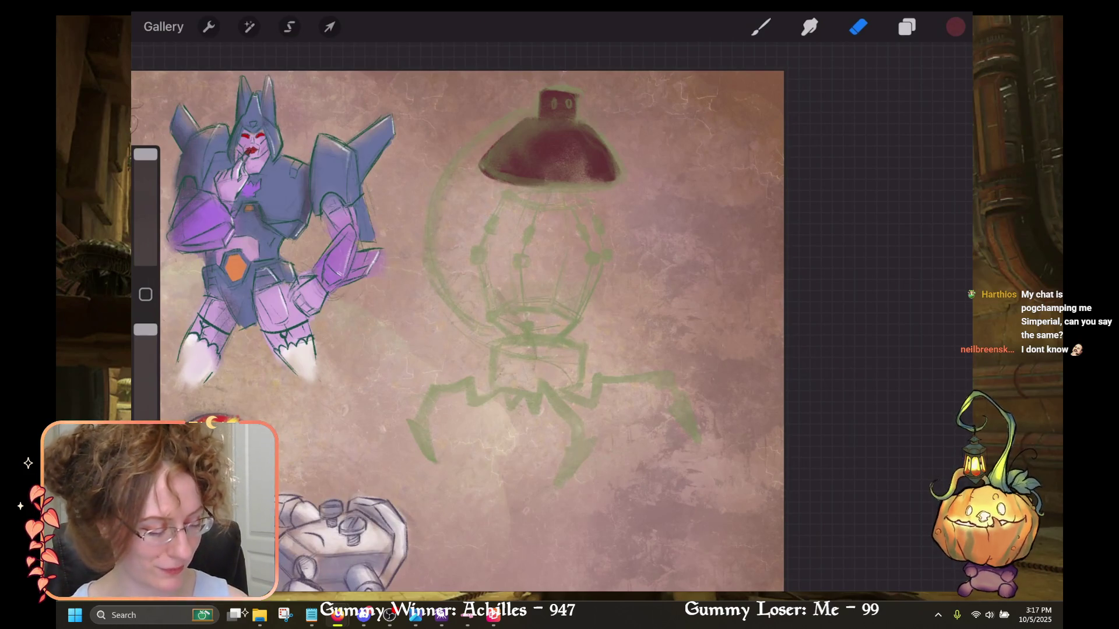
click(760, 27)
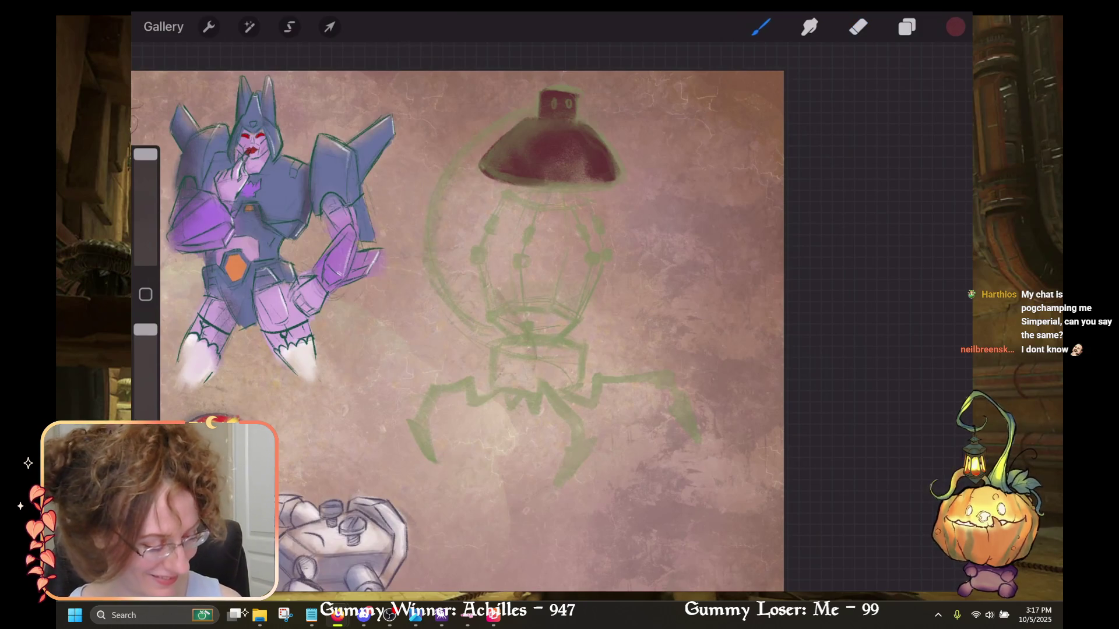
Erase part of the green sketch near the lamp base.
click(761, 27)
click(907, 27)
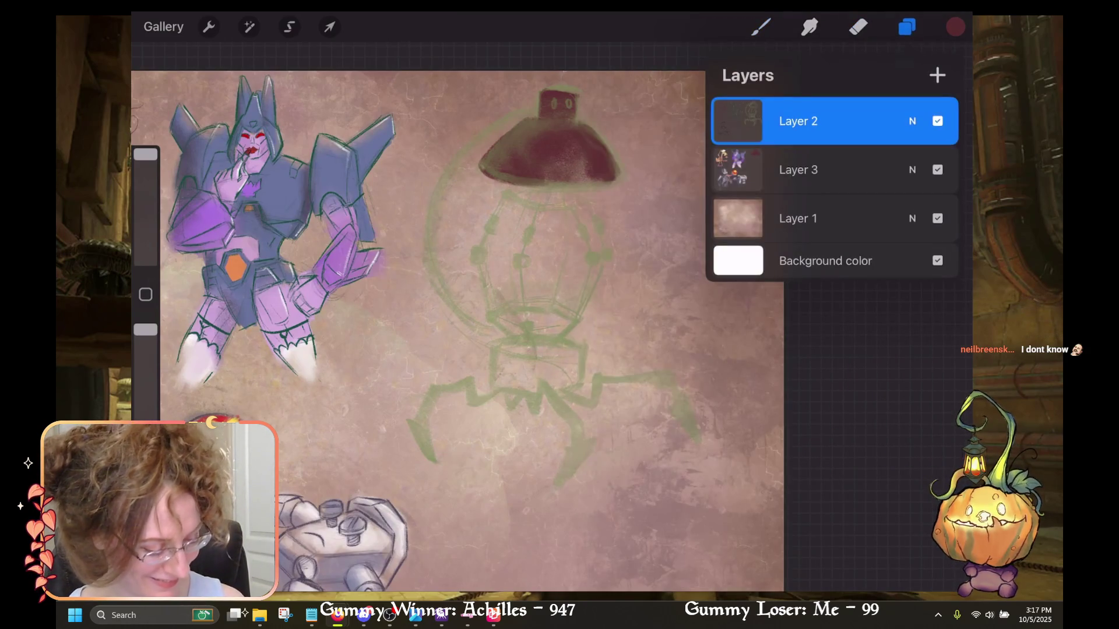
click(858, 27)
click(906, 27)
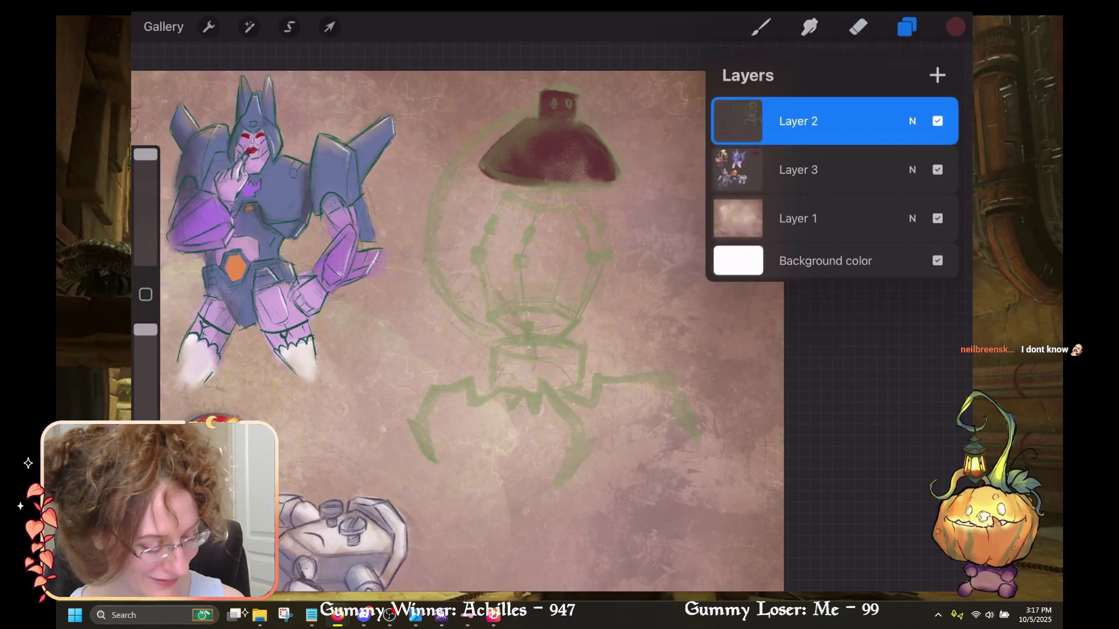
click(907, 26)
drag(525, 317, 577, 345)
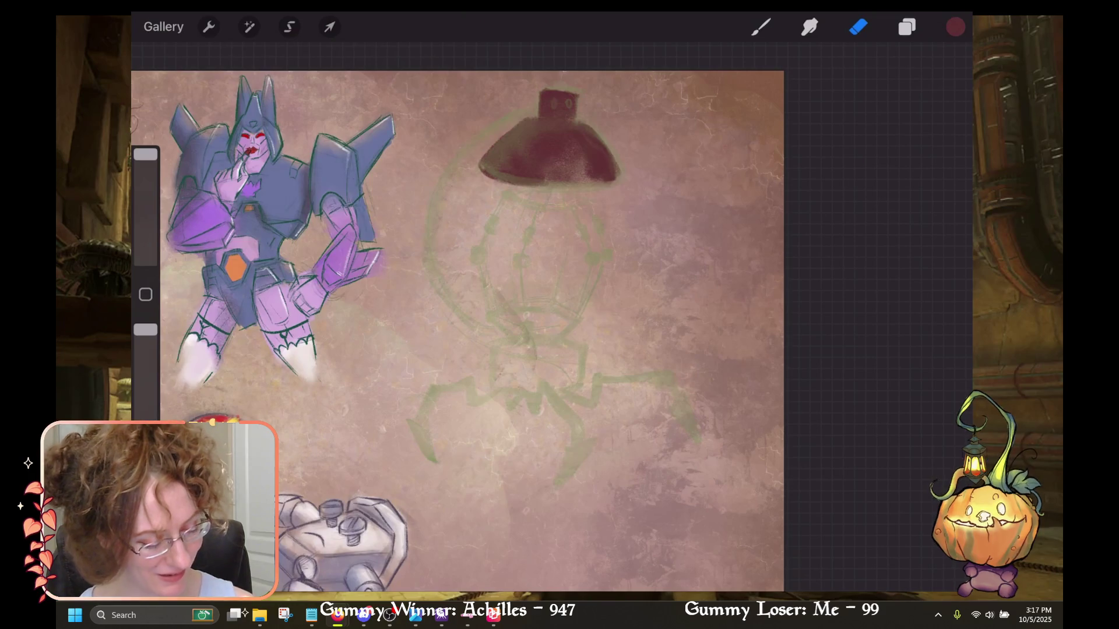
Switch the active layer from Layer 3 to Layer 2.
click(907, 27)
click(906, 26)
click(907, 27)
click(834, 170)
click(907, 26)
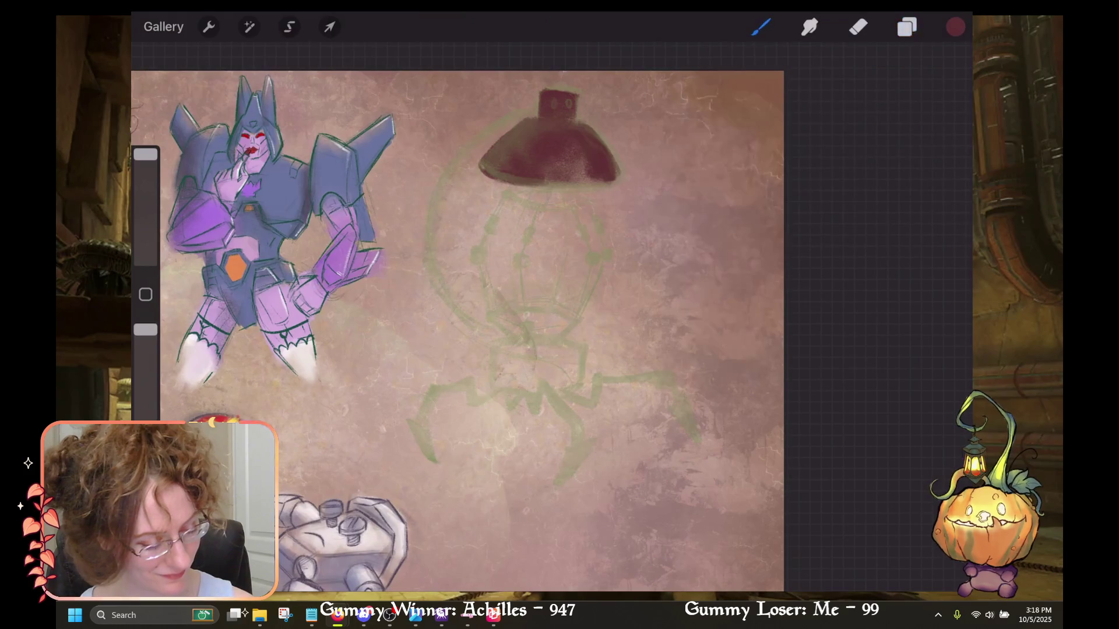
click(907, 27)
click(833, 121)
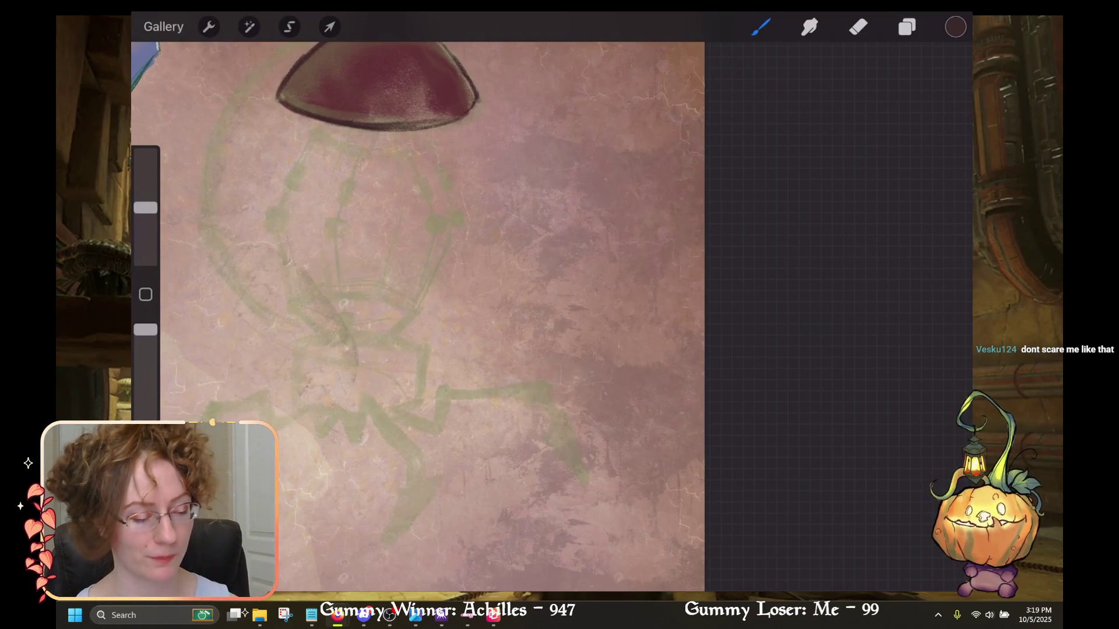
scroll(552, 315, up, 3)
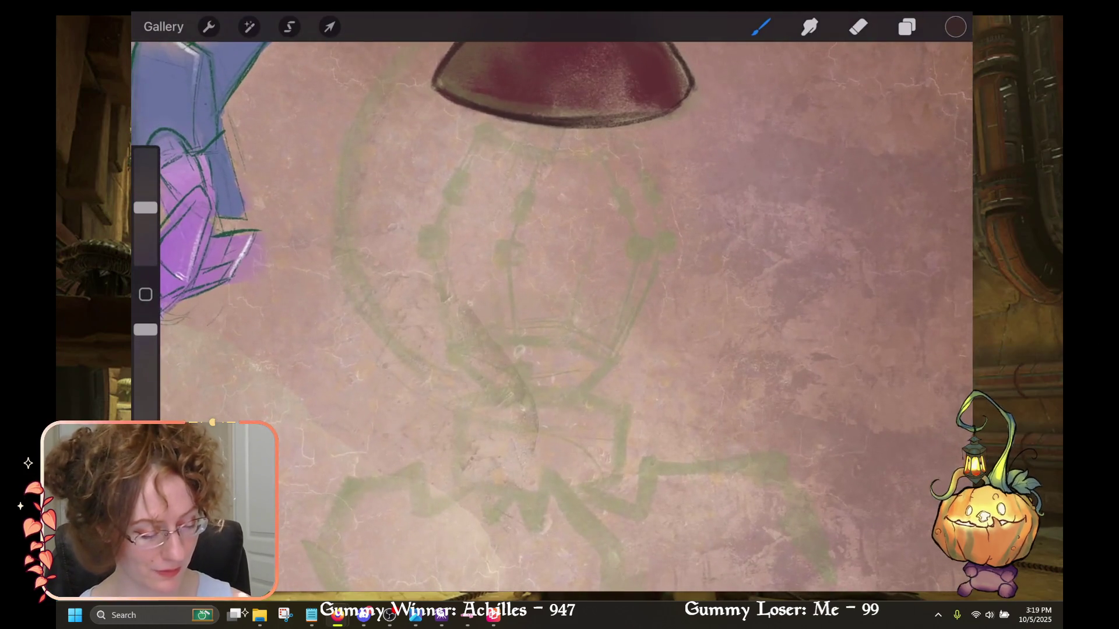
scroll(551, 314, up, 2)
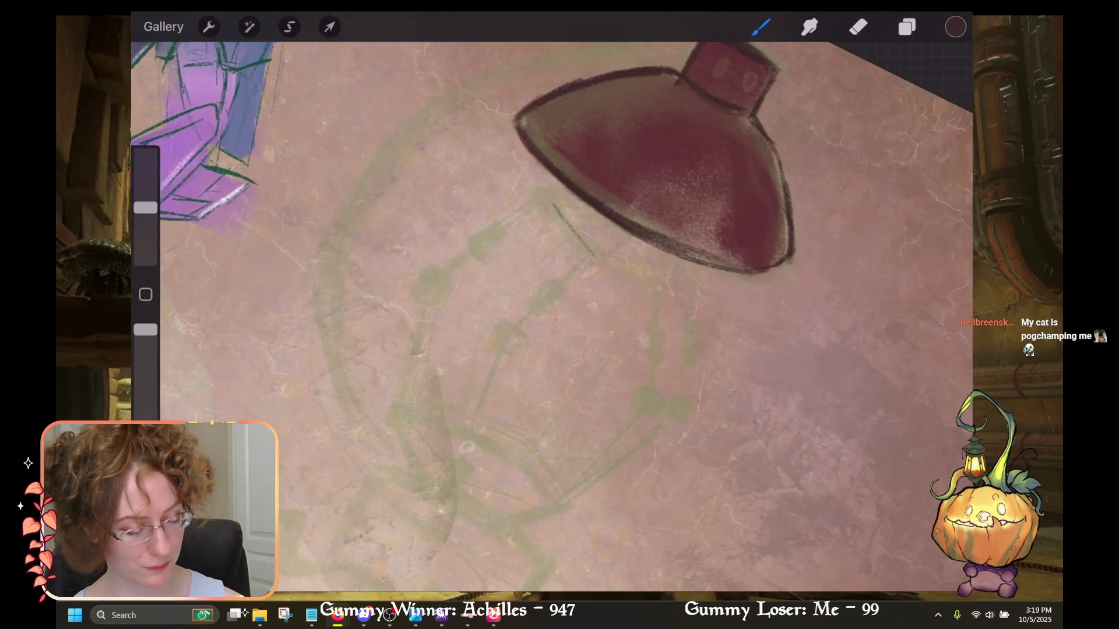
scroll(552, 314, down, 2)
scroll(551, 314, down, 2)
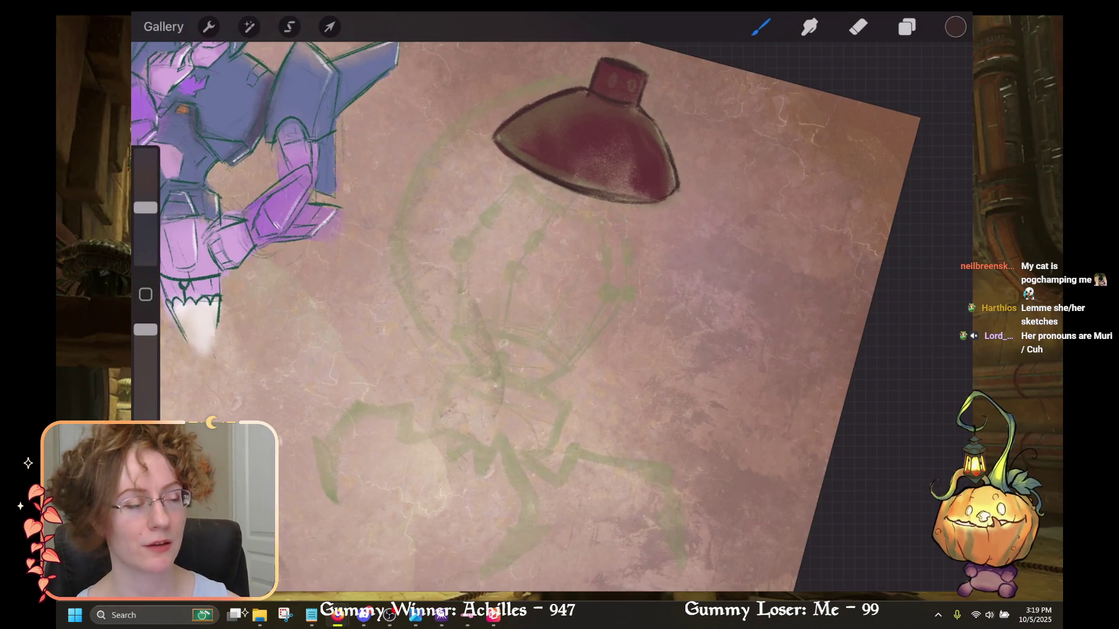
scroll(551, 315, up, 2)
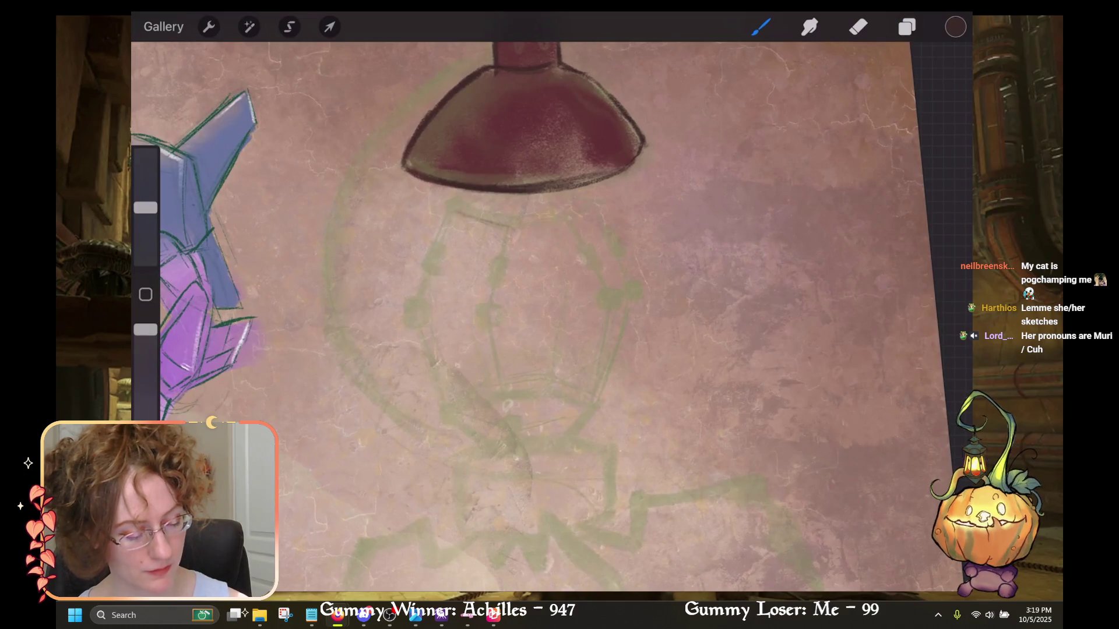
Ink small dark joint blocks on the bulb frame bars under the cap, undoing stray strokes.
drag(462, 210, 449, 207)
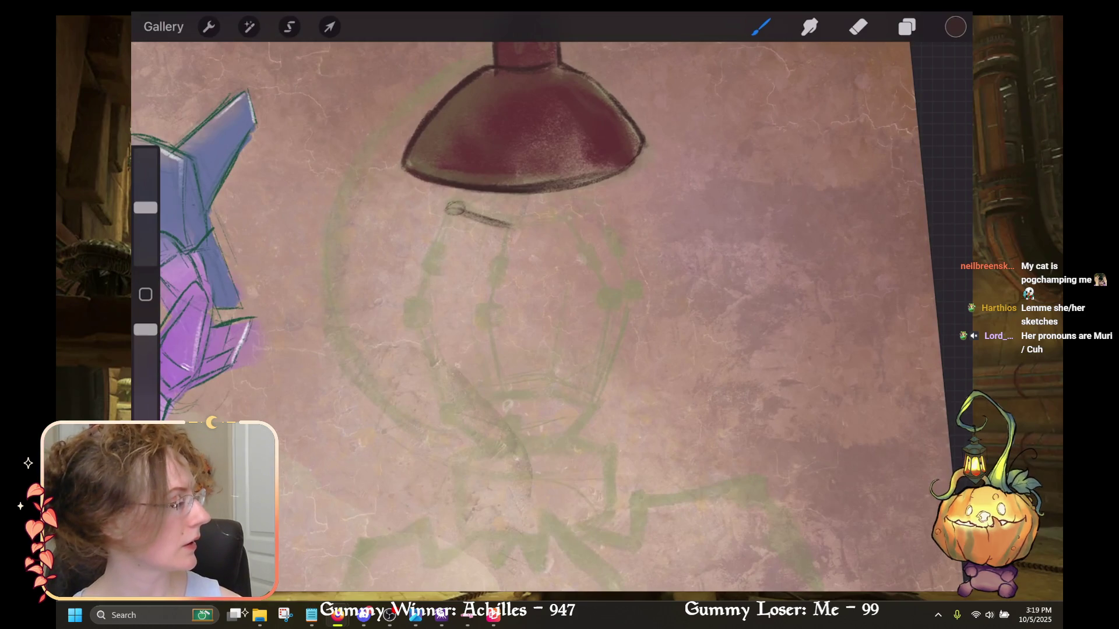
key(ctrl+z)
scroll(551, 314, down, 2)
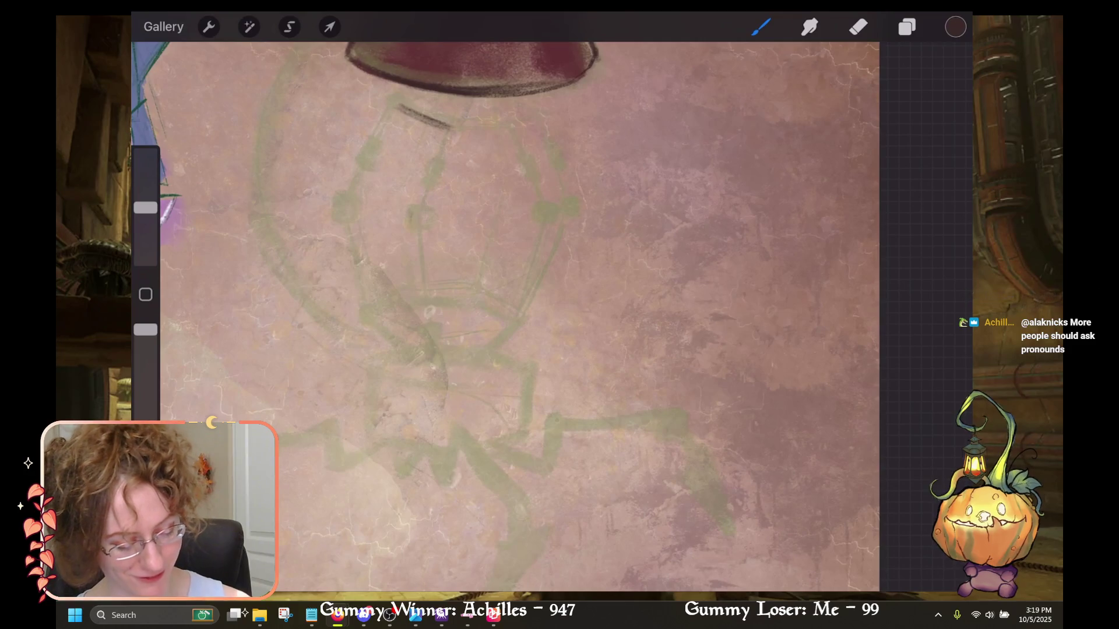
drag(411, 205, 408, 226)
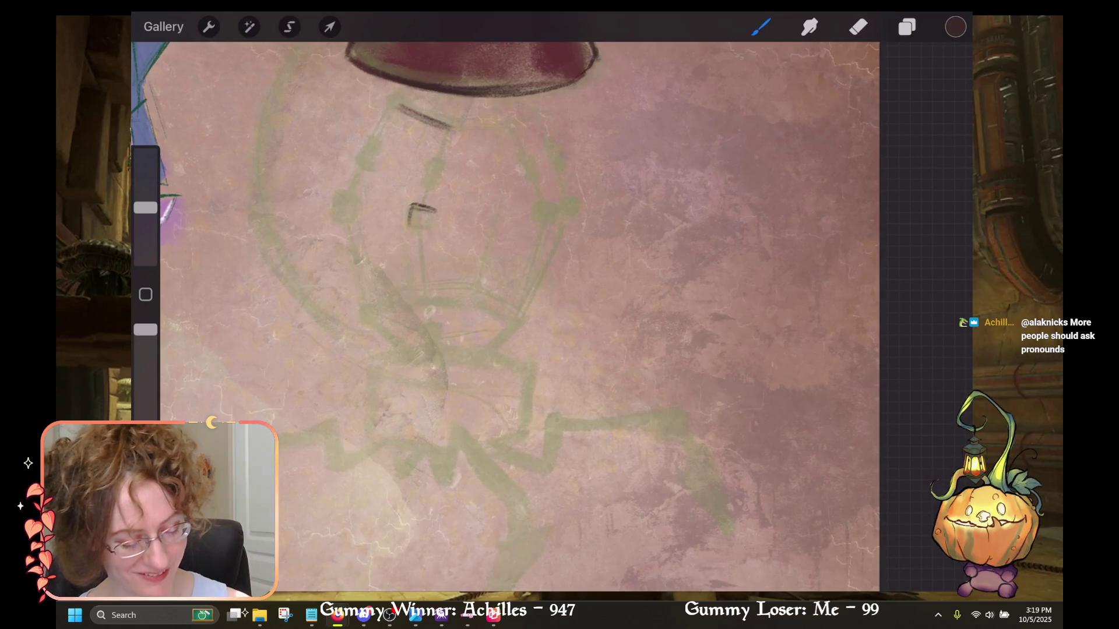
drag(410, 229, 432, 228)
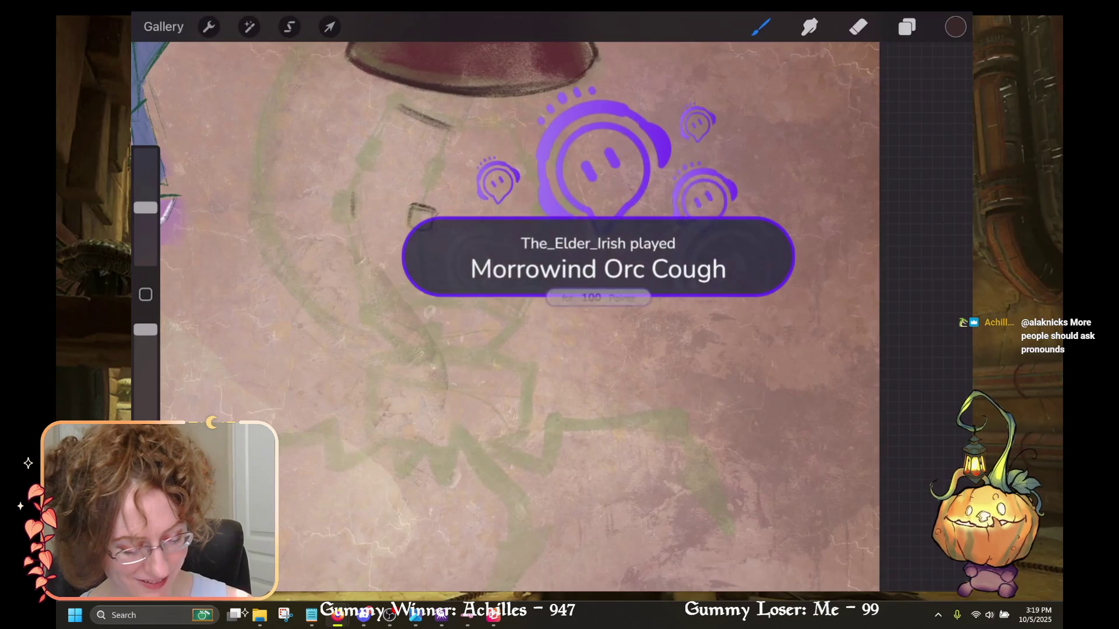
drag(336, 193, 335, 217)
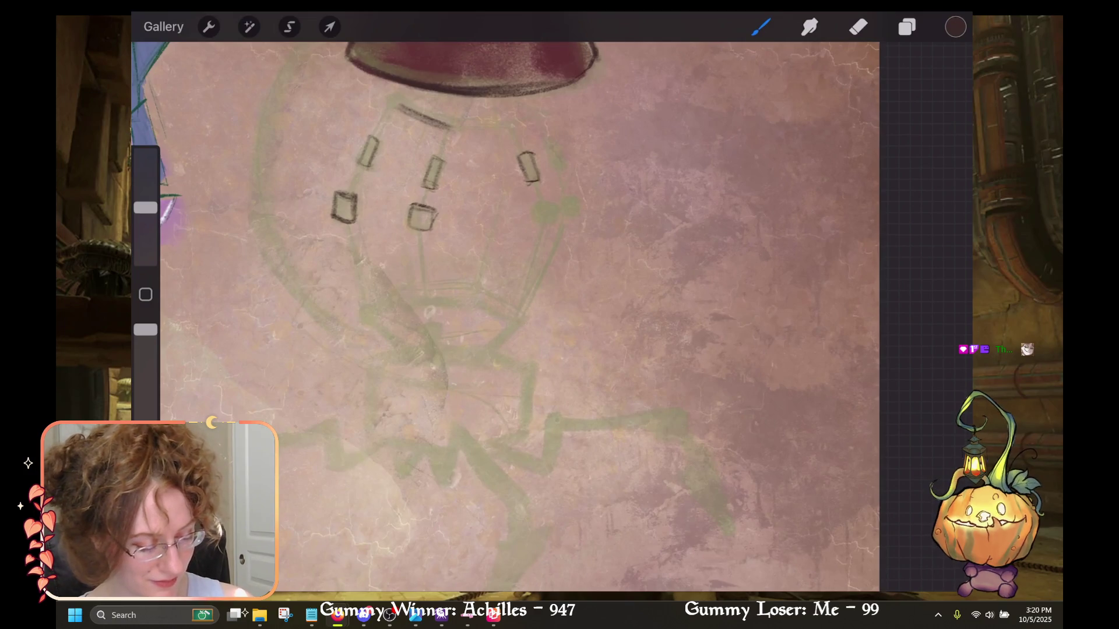
drag(558, 142, 565, 169)
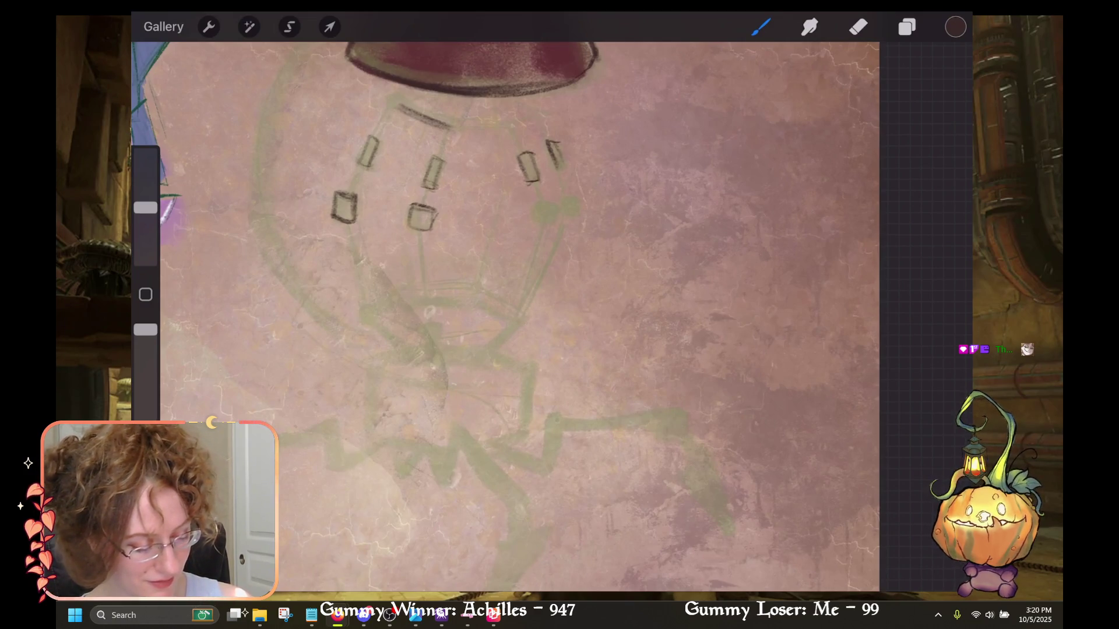
key(ctrl+z)
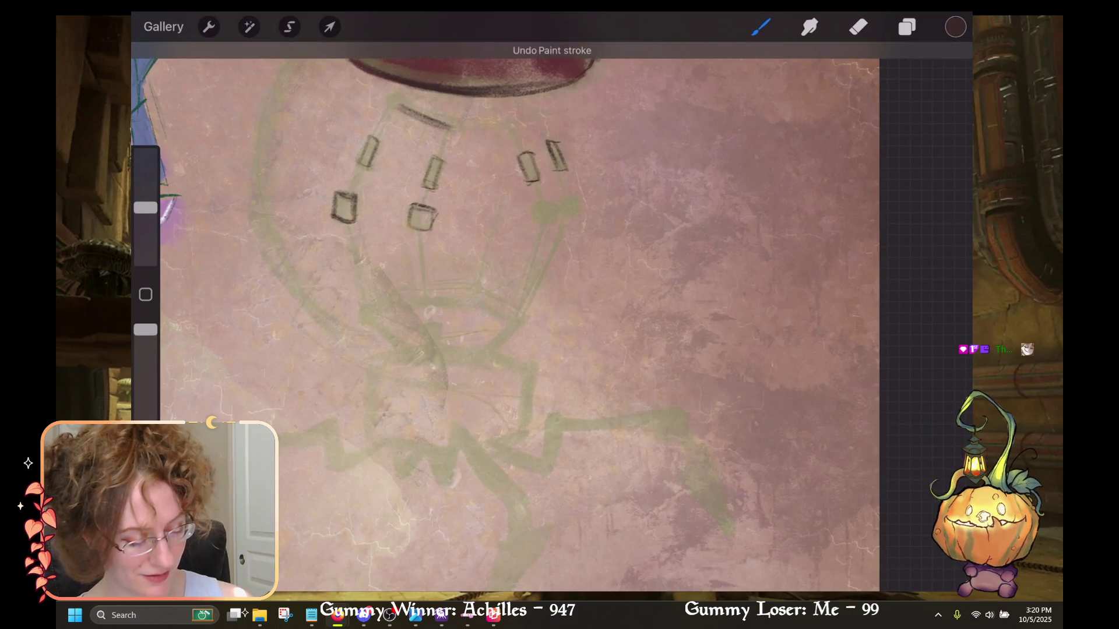
Close the right edge of a joint box and outline the round joint on the right leg.
scroll(525, 291, up, 2)
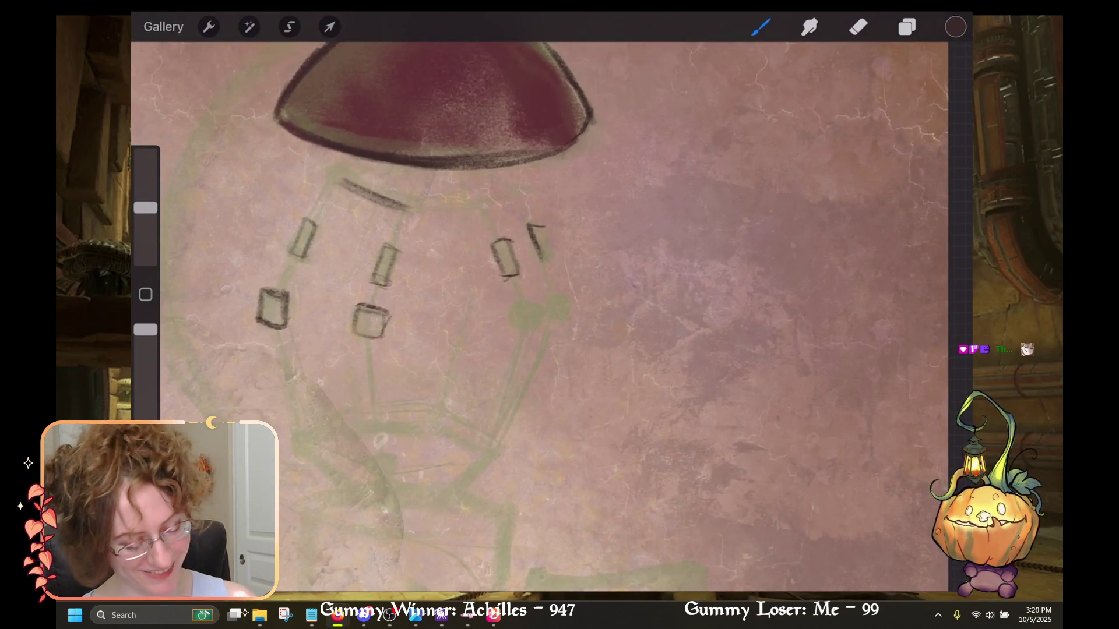
drag(543, 233, 552, 261)
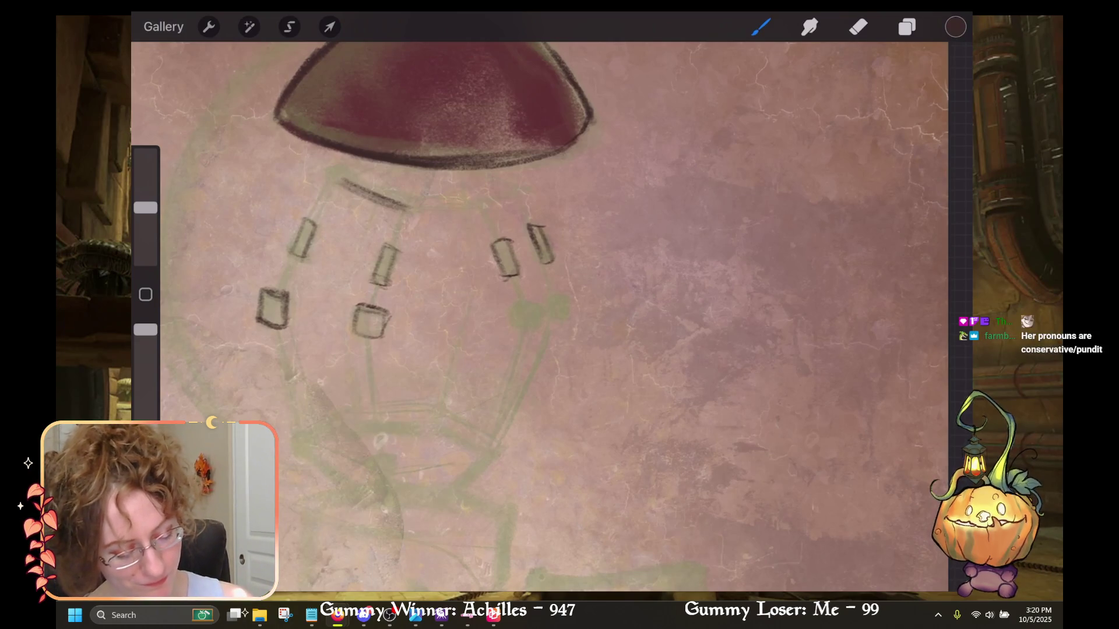
click(907, 27)
click(907, 27)
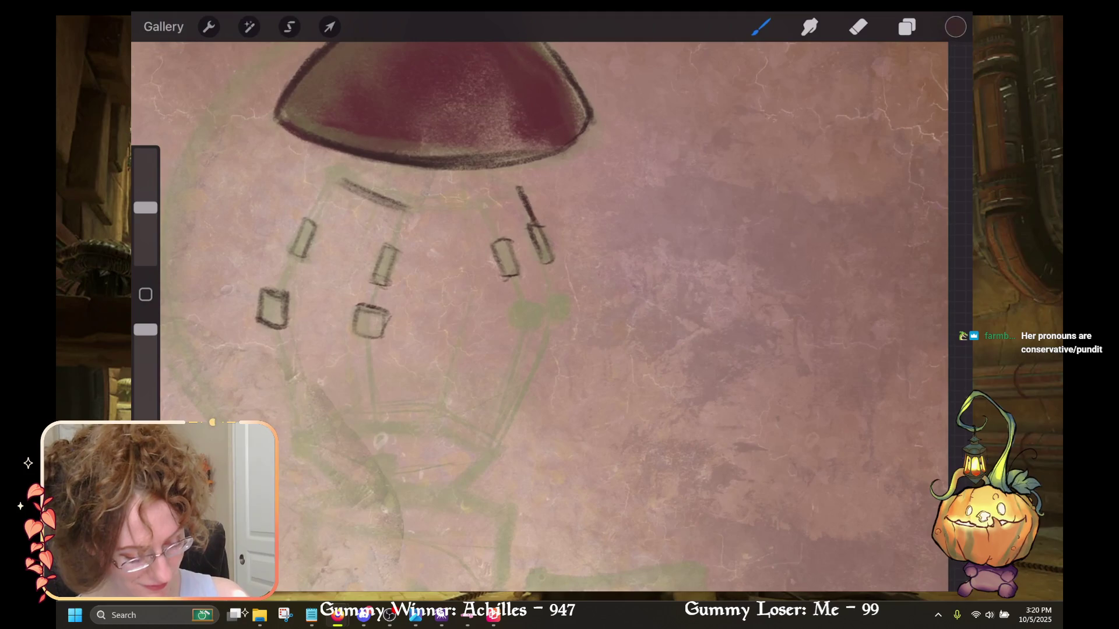
drag(551, 302, 571, 299)
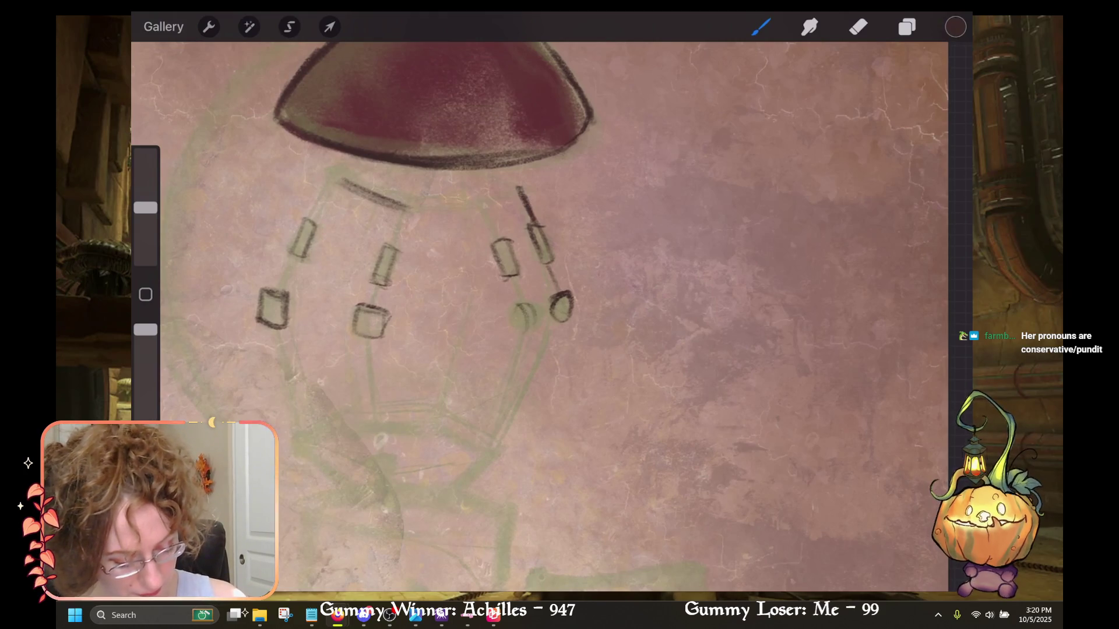
Shrink the eraser and clean the right side of the lower middle box, undoing the last stroke.
click(857, 27)
drag(145, 155, 145, 207)
drag(383, 309, 385, 337)
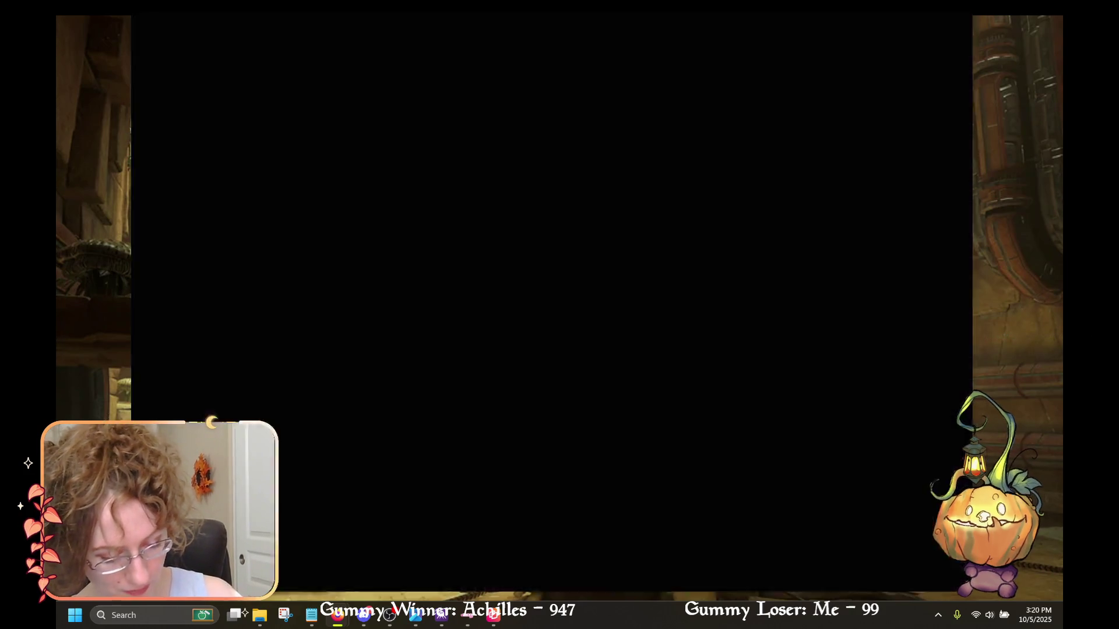
drag(146, 206, 146, 233)
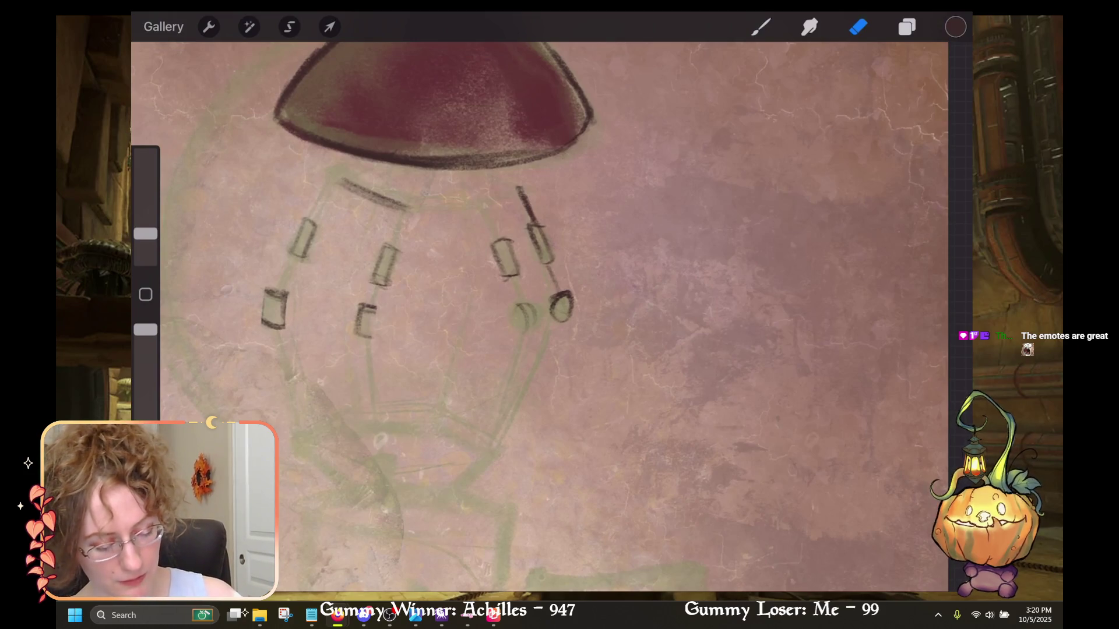
click(761, 27)
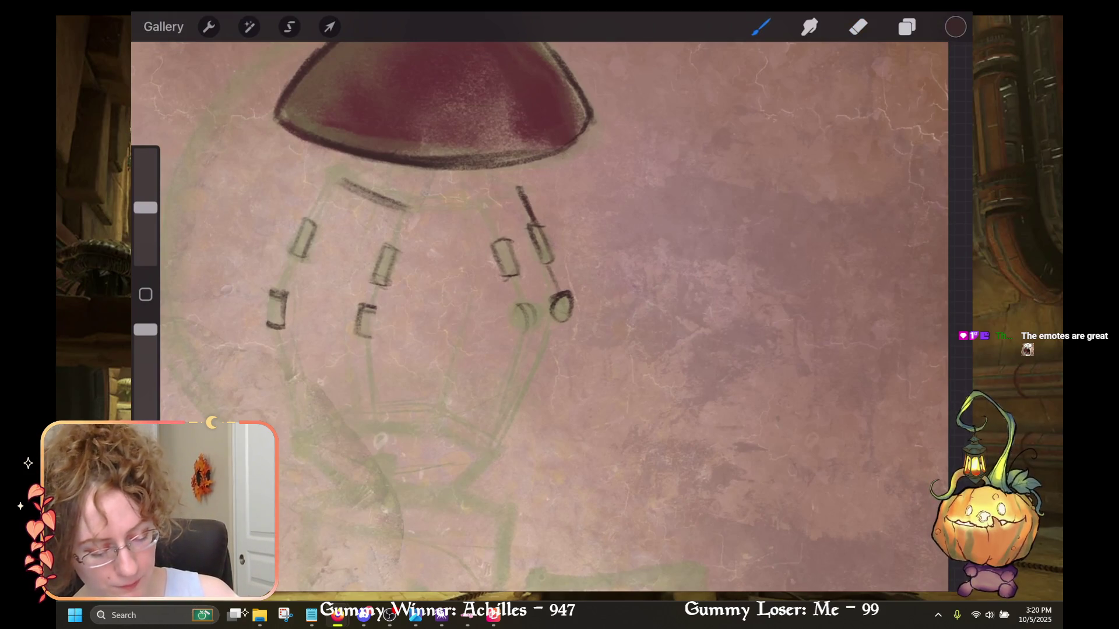
key(ctrl+z)
With a smaller brush, darken the lower-left and middle joint boxes, undoing the unwanted strokes.
drag(145, 207, 146, 220)
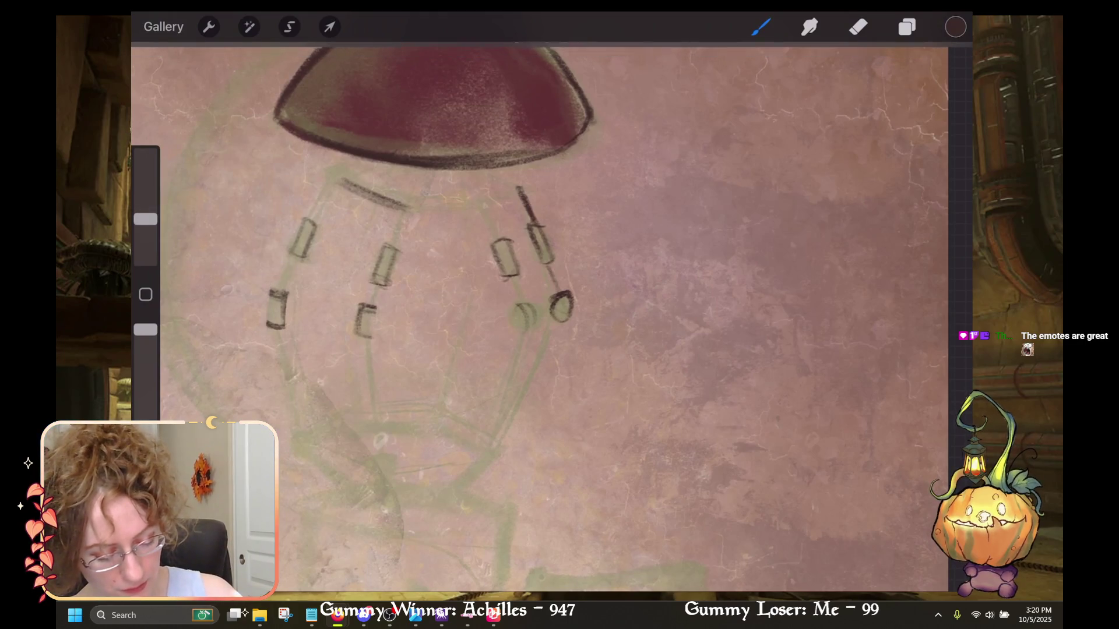
mouse_move(269, 293)
mouse_down()
mouse_move(266, 326)
mouse_move(283, 327)
mouse_up()
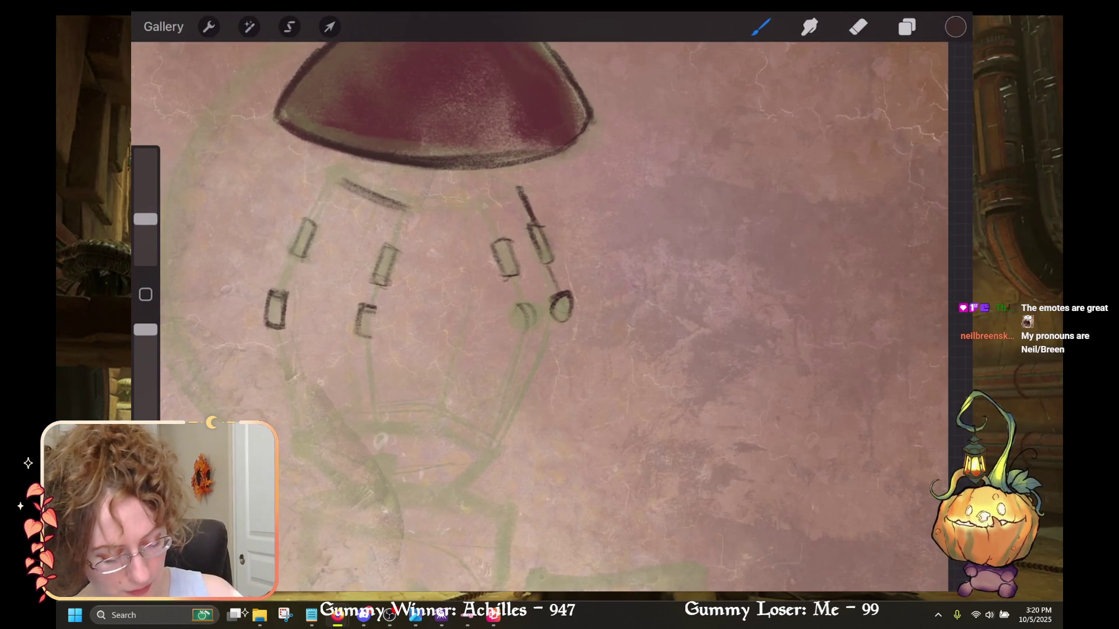
drag(380, 306, 376, 340)
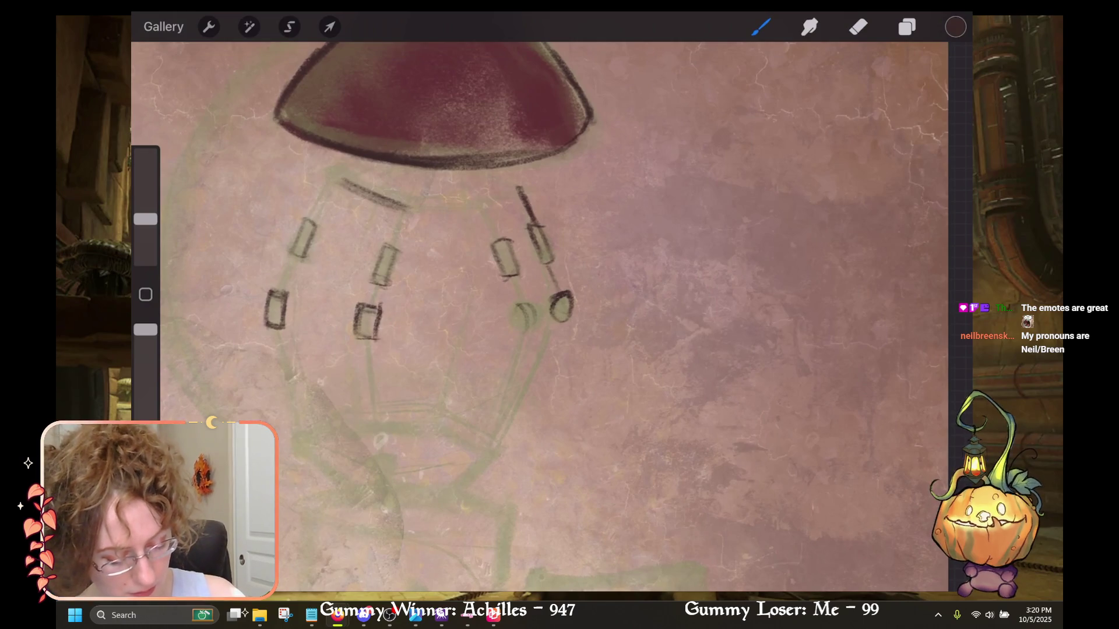
mouse_move(383, 245)
mouse_down()
mouse_move(372, 281)
mouse_move(398, 242)
mouse_up()
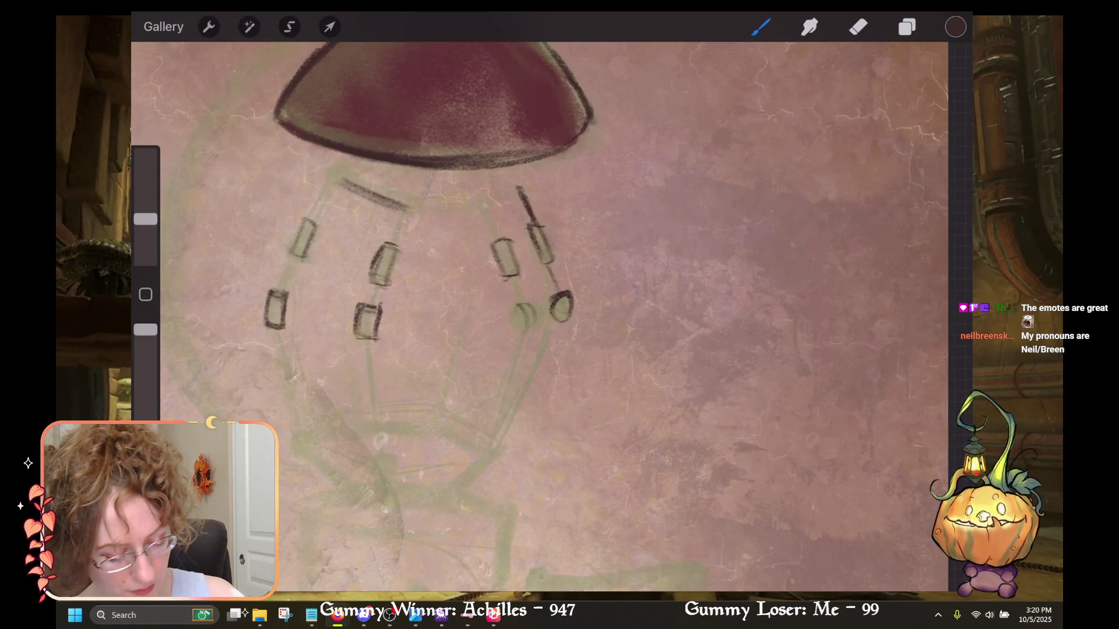
key(ctrl+z)
key(ctrl+z)
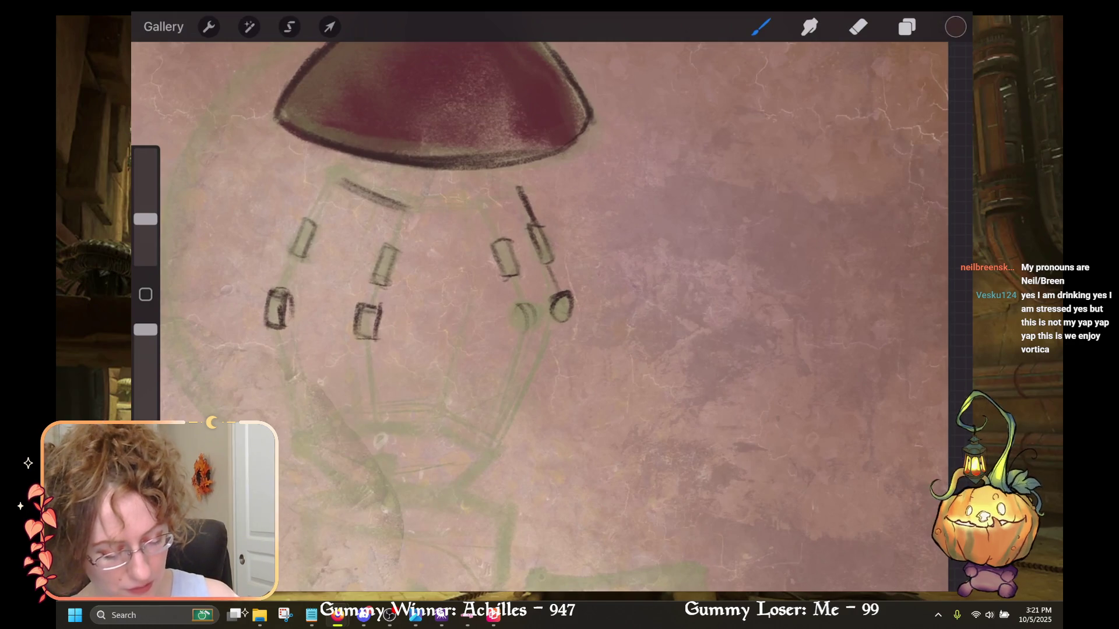
key(ctrl+z)
key(ctrl+z)
Redraw the lower middle box's right edge and reshape the small oval joint, erasing its left edge.
drag(377, 307, 372, 339)
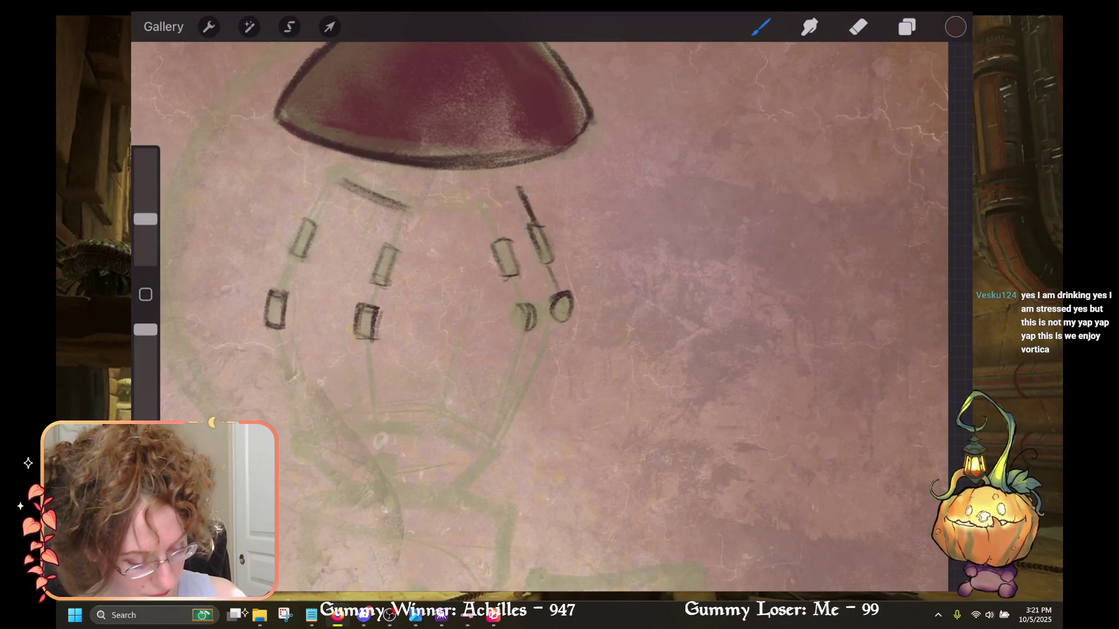
drag(522, 305, 519, 327)
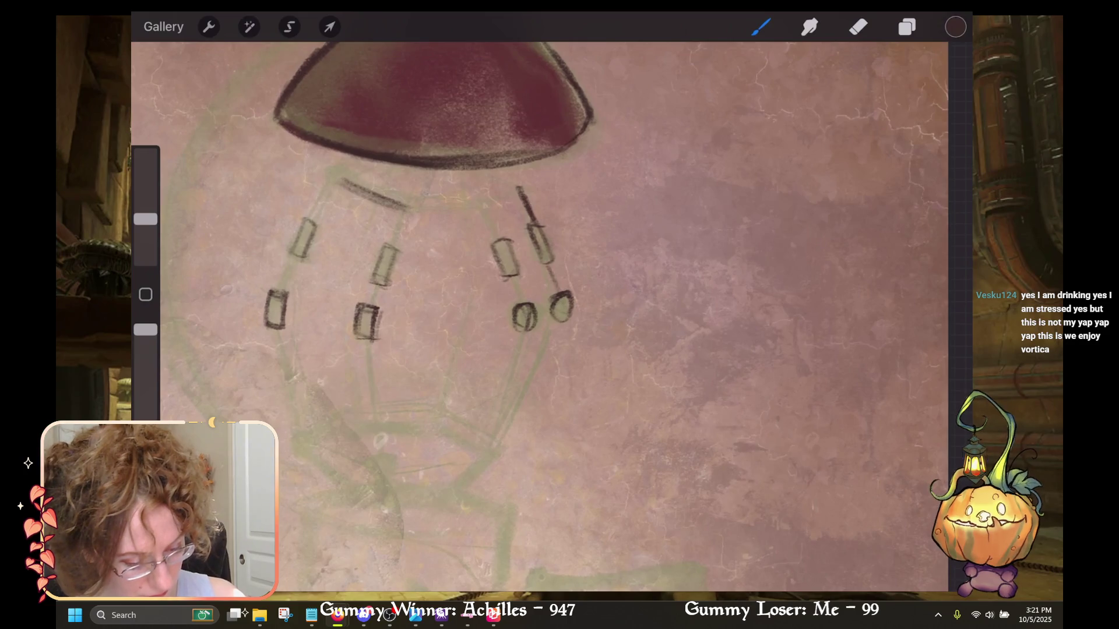
key(ctrl+z)
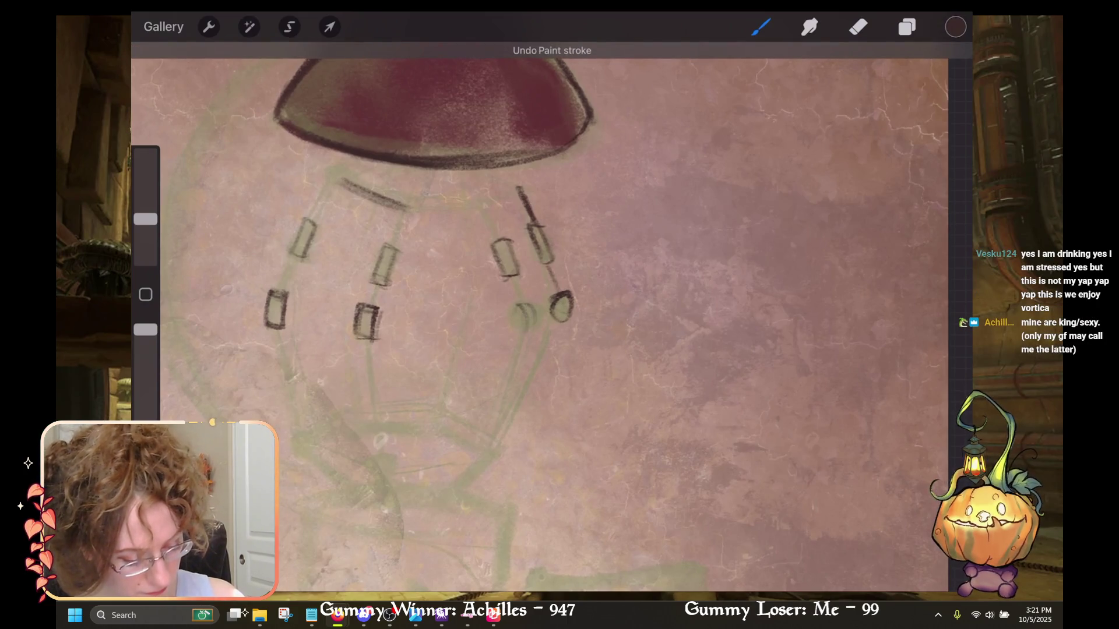
drag(532, 307, 528, 329)
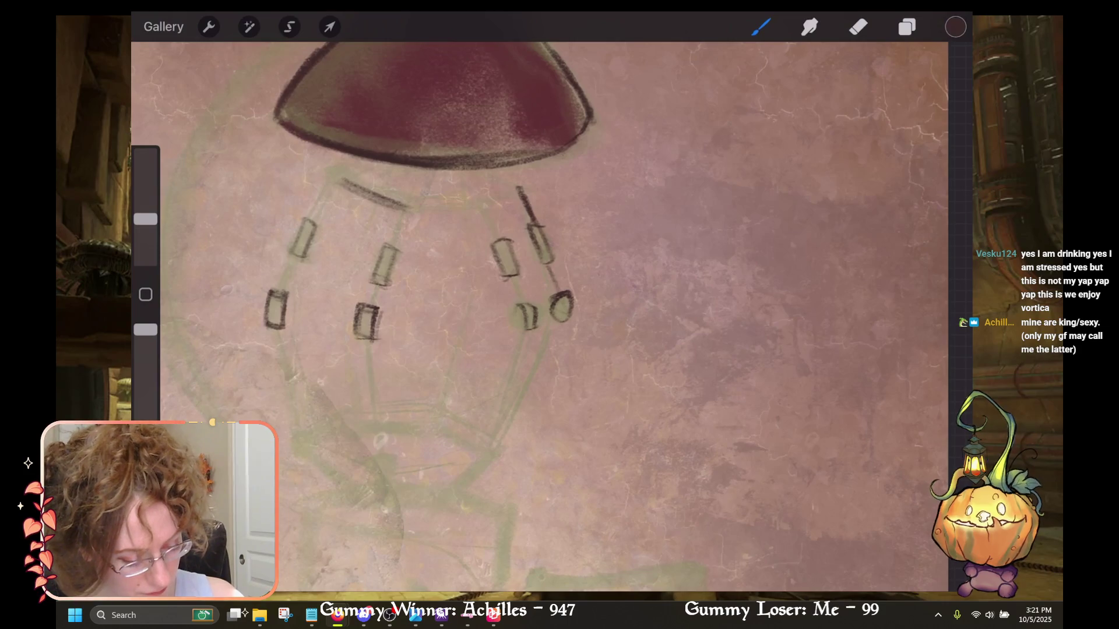
key(e)
drag(553, 296, 552, 318)
key(b)
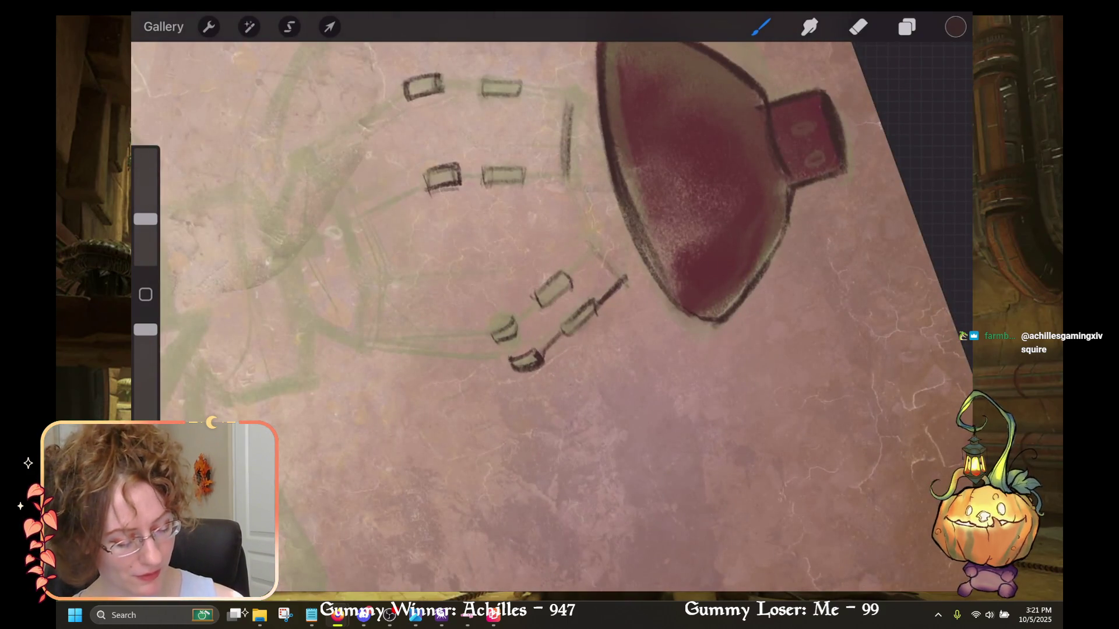
Erase a stray mark while drawing the thin black spider legs with round joints.
key(e)
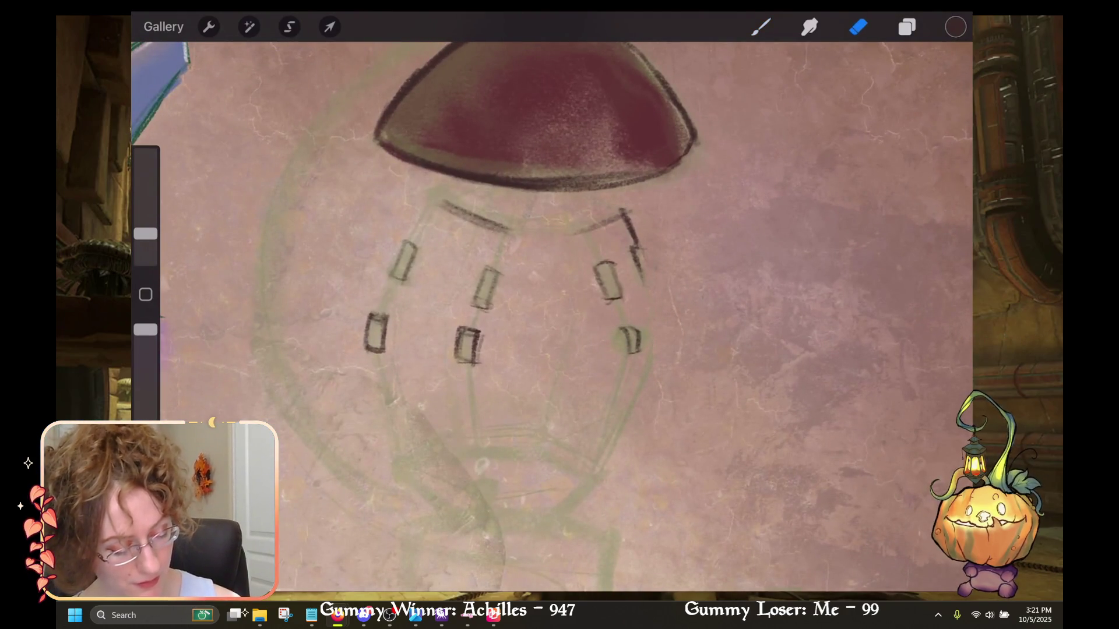
key(b)
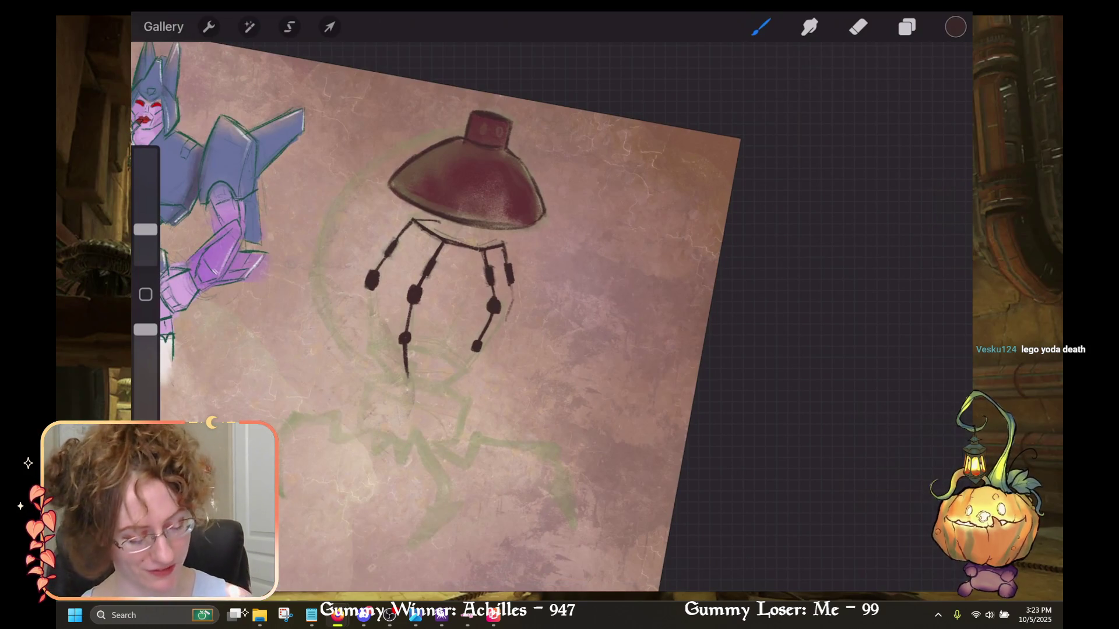
Lengthen the upper-left leg and draw a black line from the cap's underside to the right leg joint.
scroll(540, 317, up, 3)
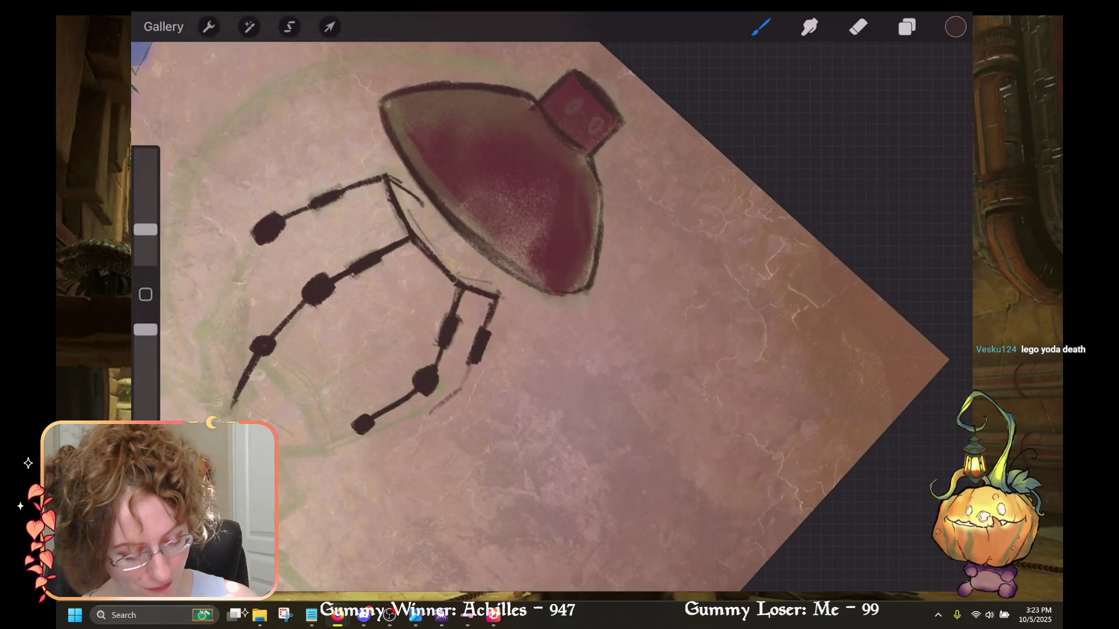
drag(389, 179, 434, 207)
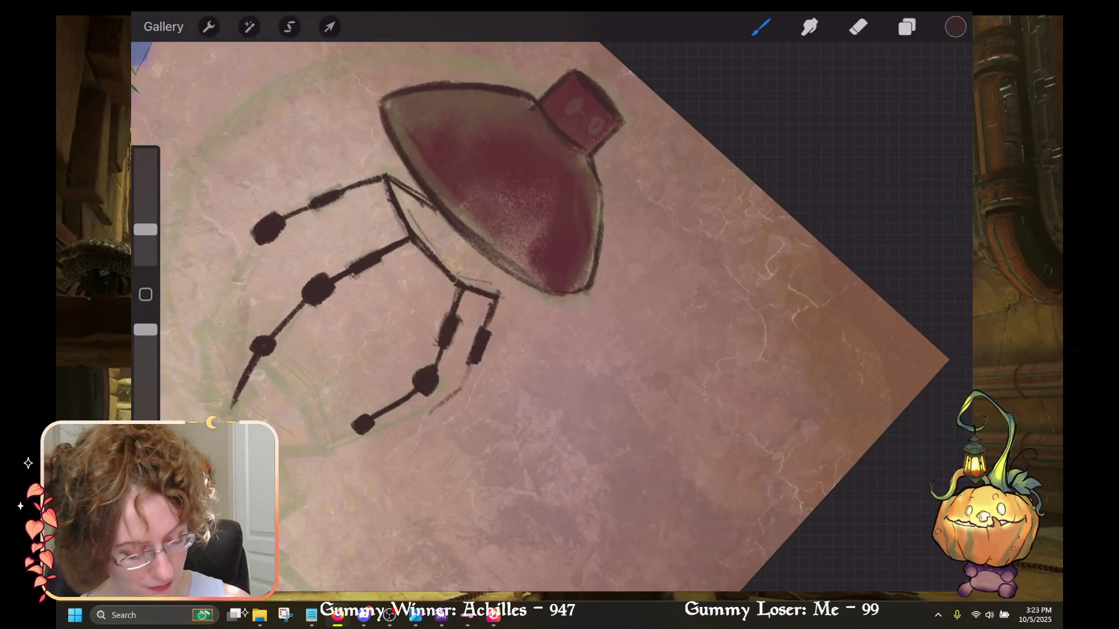
scroll(540, 317, down, 3)
scroll(540, 316, up, 2)
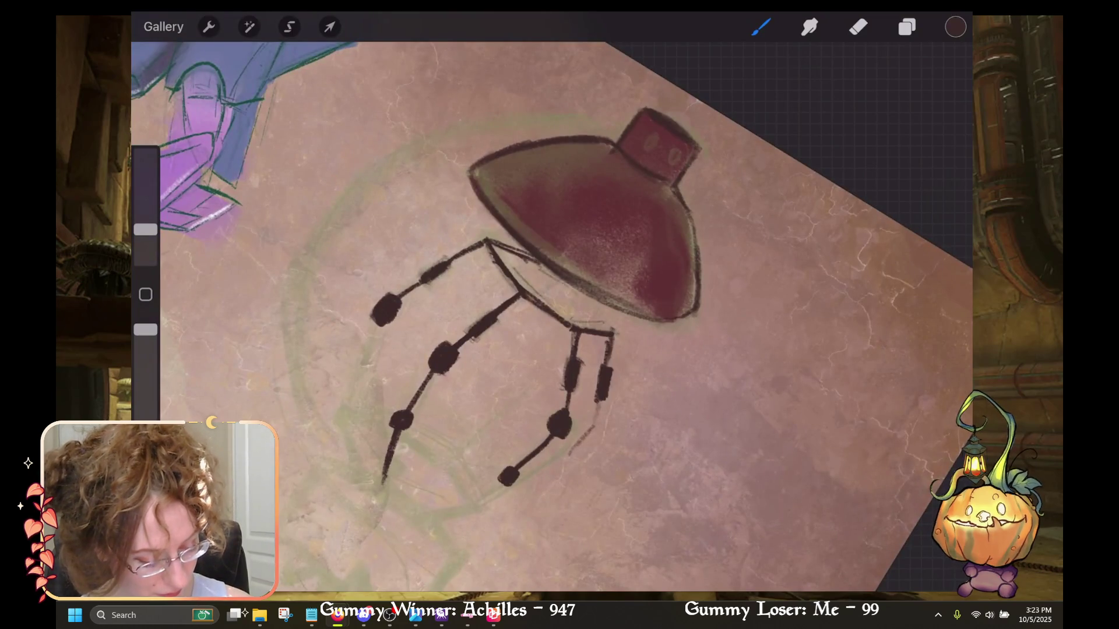
drag(586, 299, 611, 332)
drag(565, 283, 586, 299)
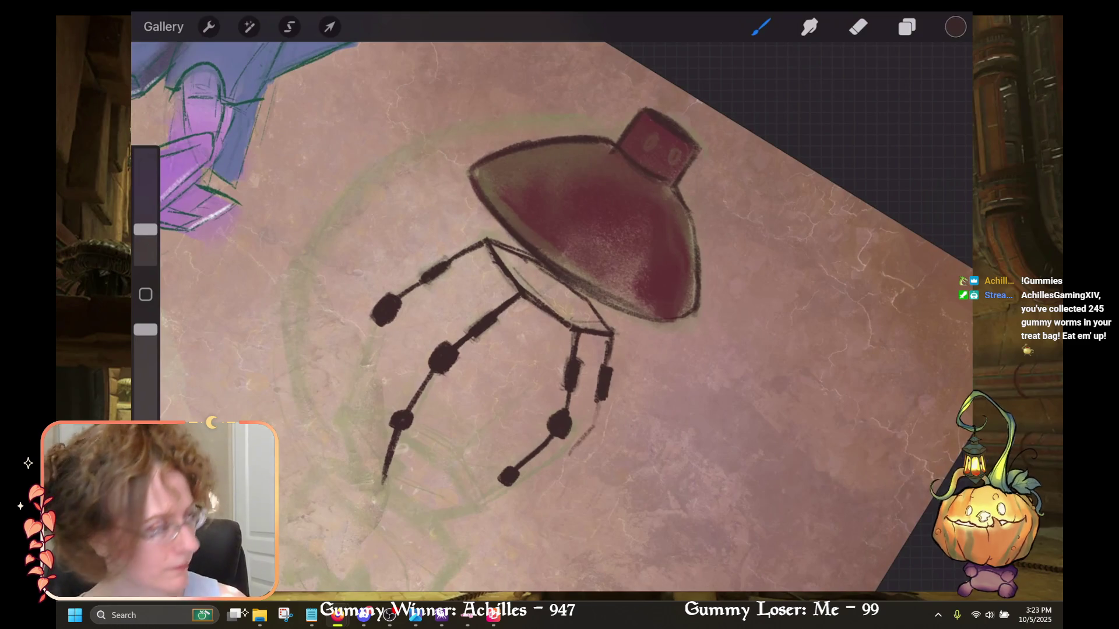